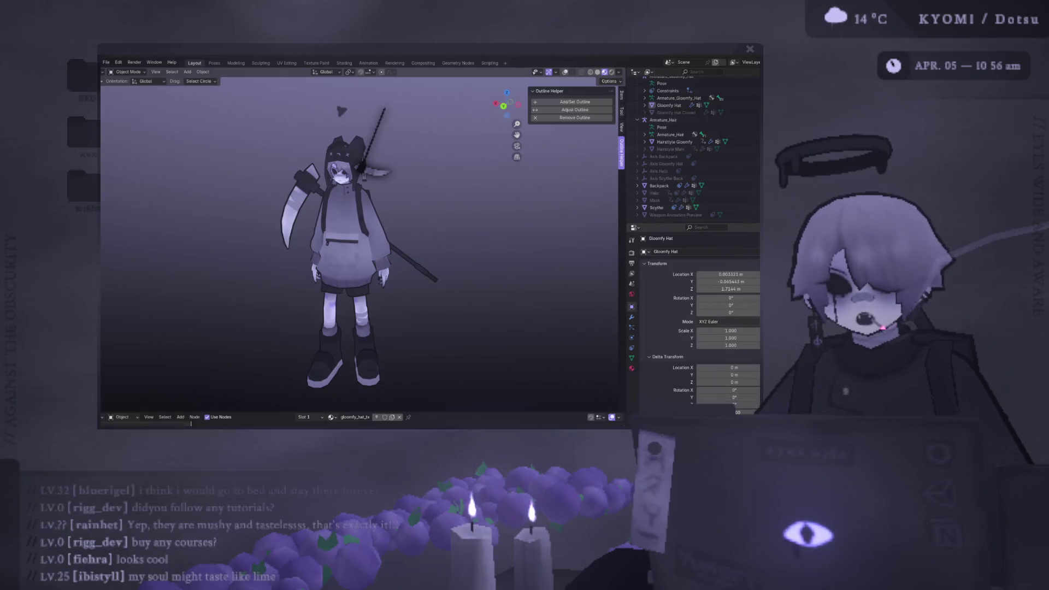
Step: Hide the selected dark rod and small triangle beside the head, leaving only the character
key(h)
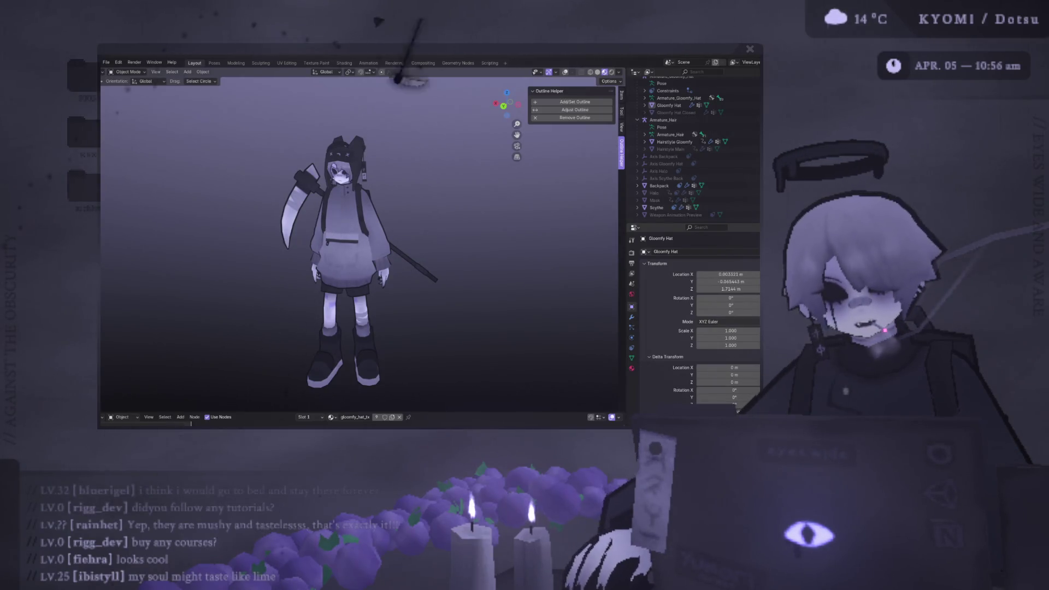
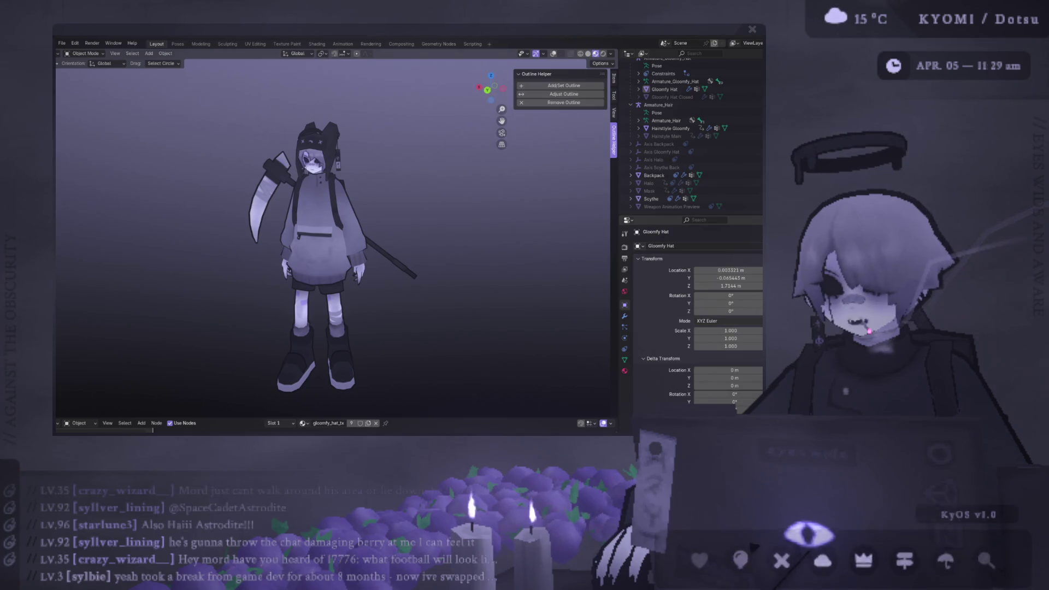
Step: Leave Blender for the Unity editor showing the Halo Timer pomodoro UI, briefly refocusing Blender
key(alt+Tab)
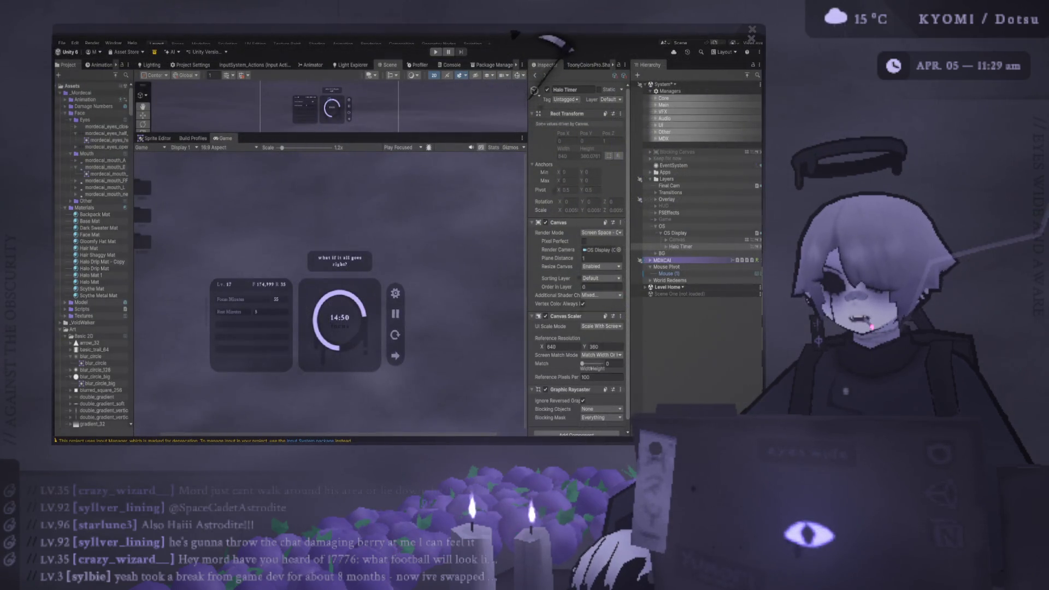
click(549, 43)
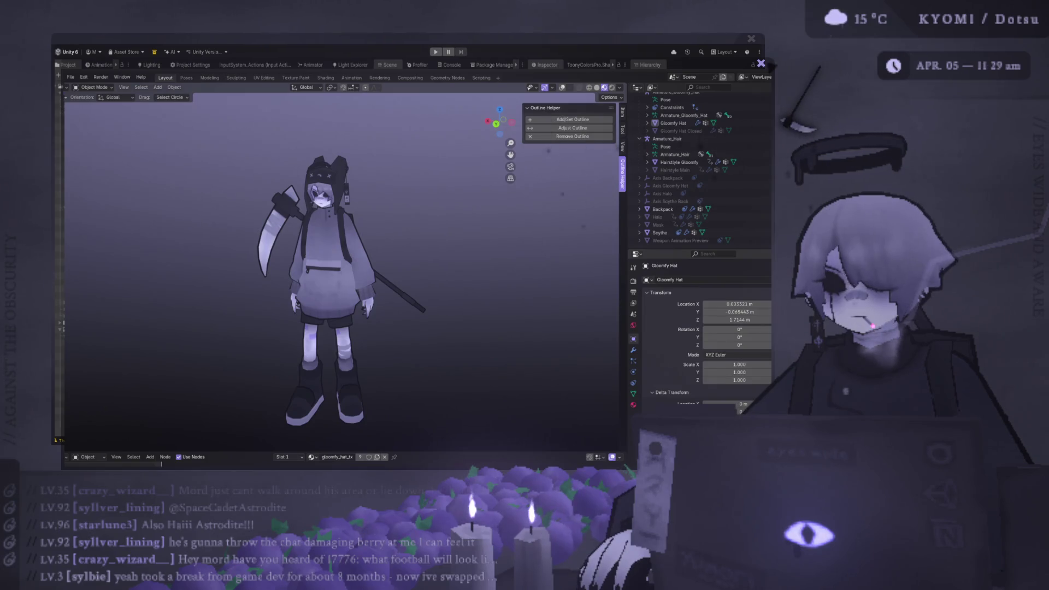
key(alt+Tab)
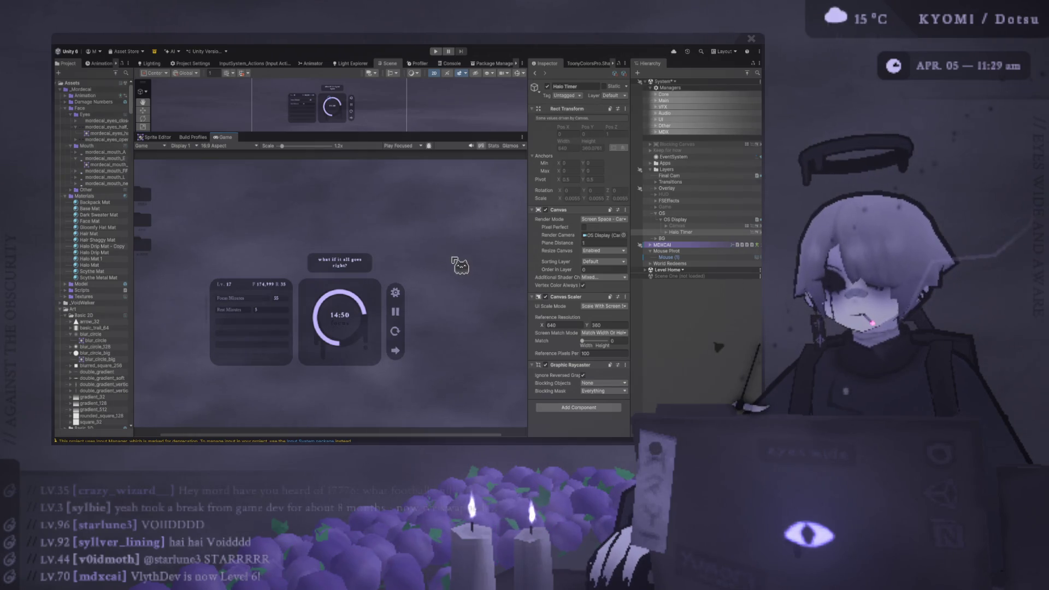
scroll(461, 266, down, 2)
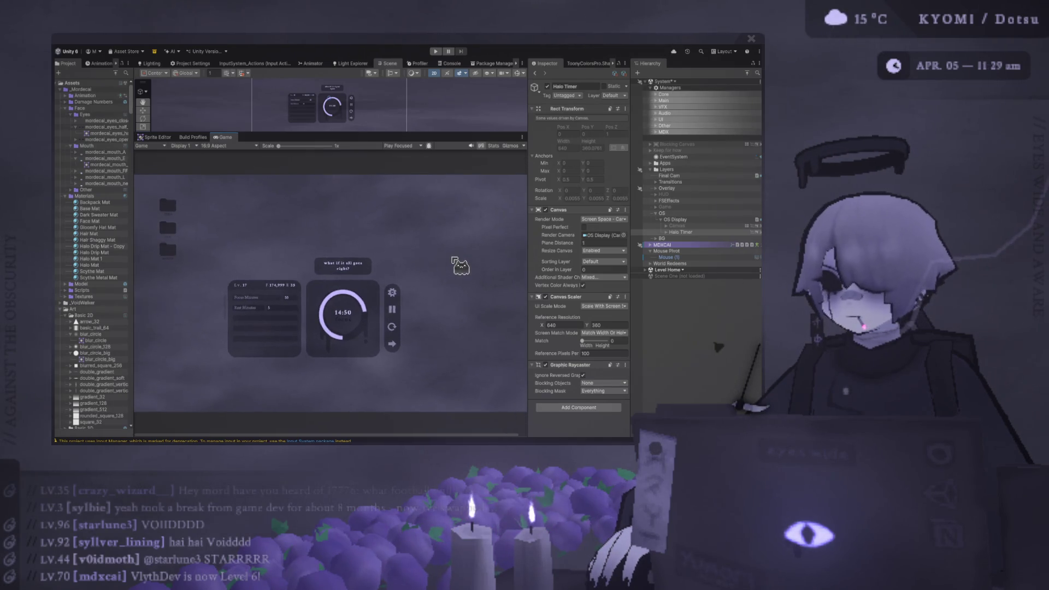
scroll(460, 267, up, 1)
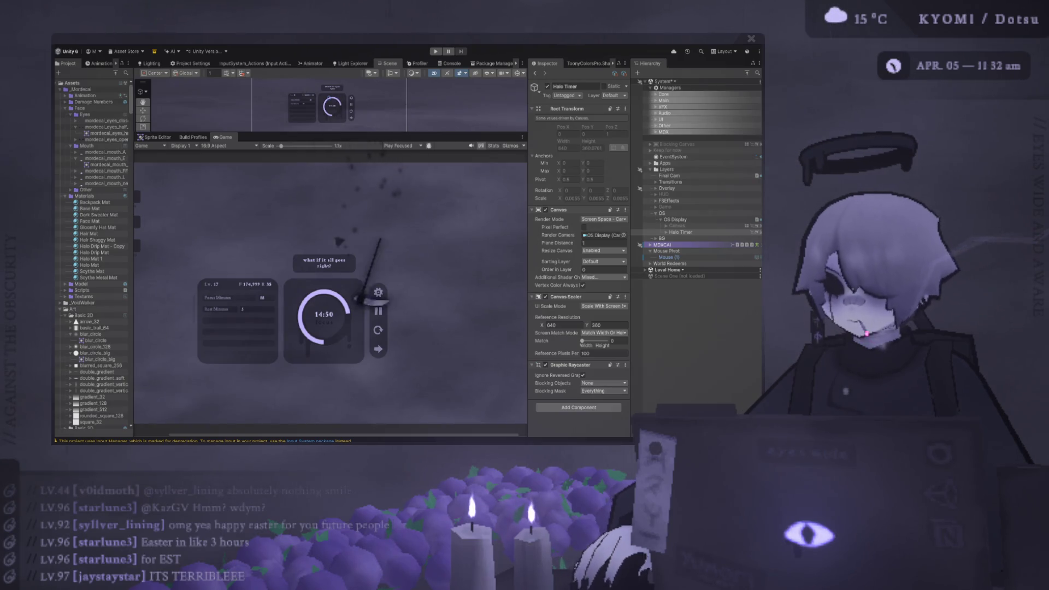
Step: Resize the Scene and Game views, then enter Play mode to run the Halo Timer UI
scroll(363, 235, down, 2)
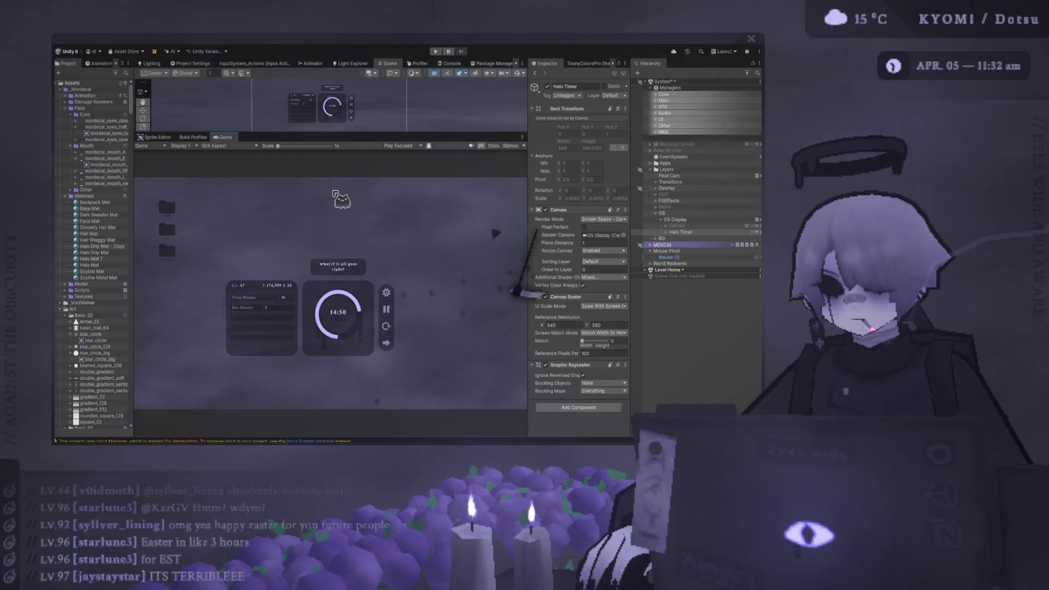
scroll(328, 219, up, 2)
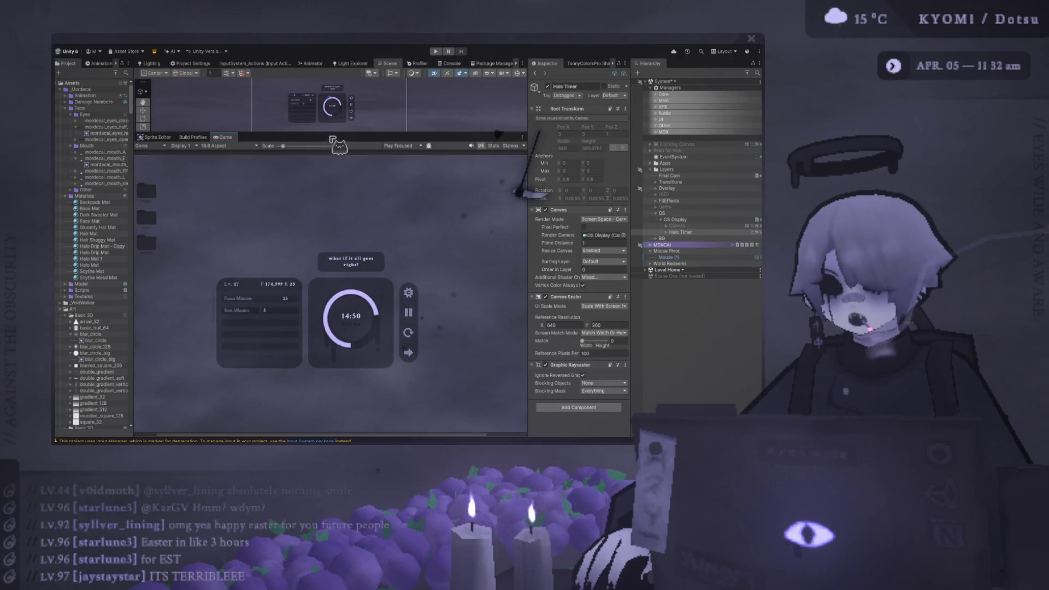
drag(327, 132, 328, 220)
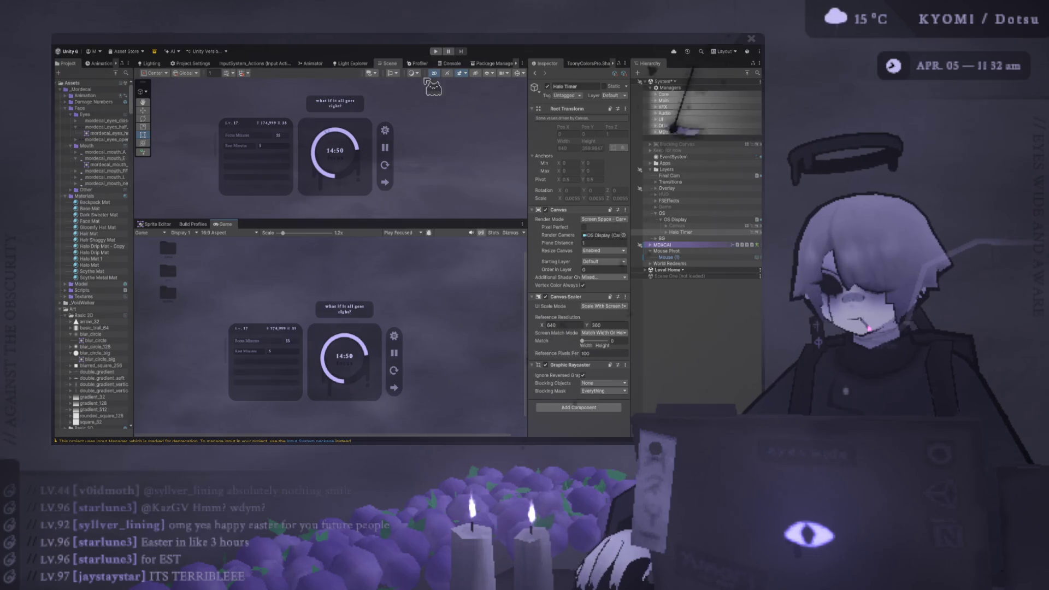
drag(394, 219, 393, 90)
click(434, 51)
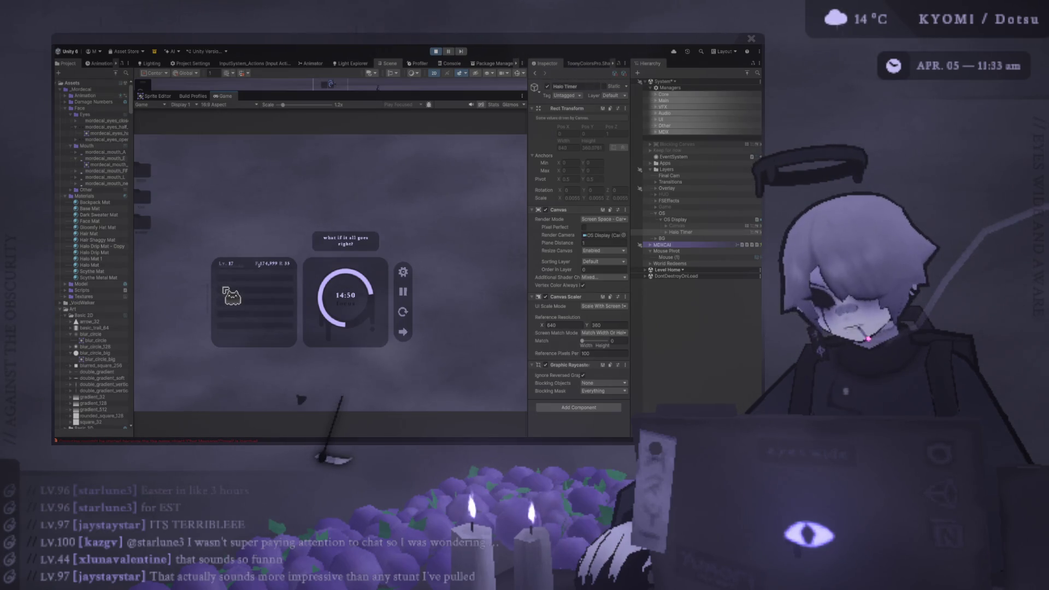
Step: Open the settings panel in the running game and expand Halo Timer (8) to its Button Panel. Dock Game below Scene
click(225, 291)
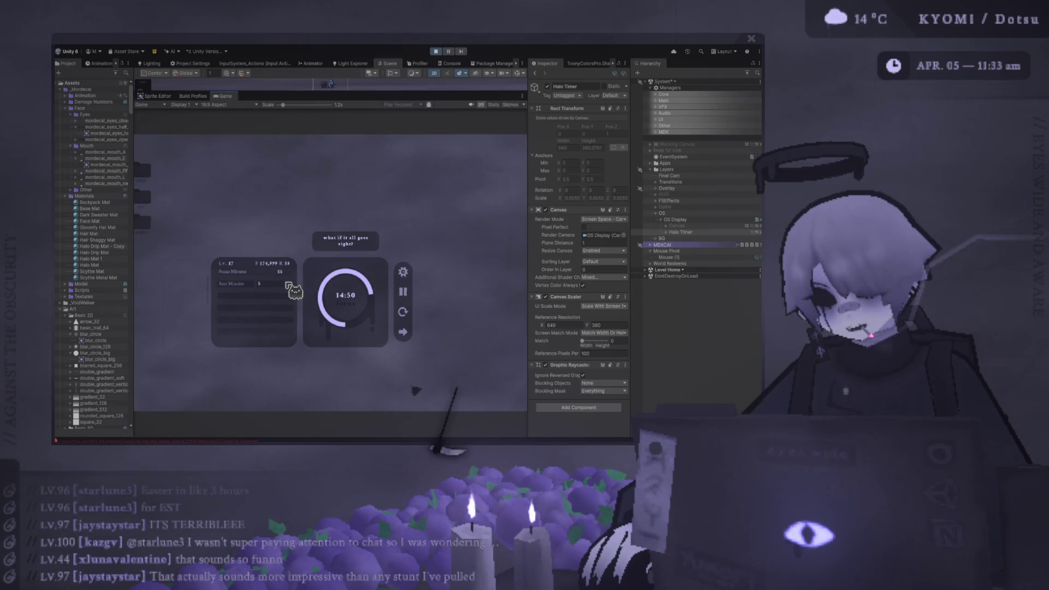
scroll(288, 294, down, 1)
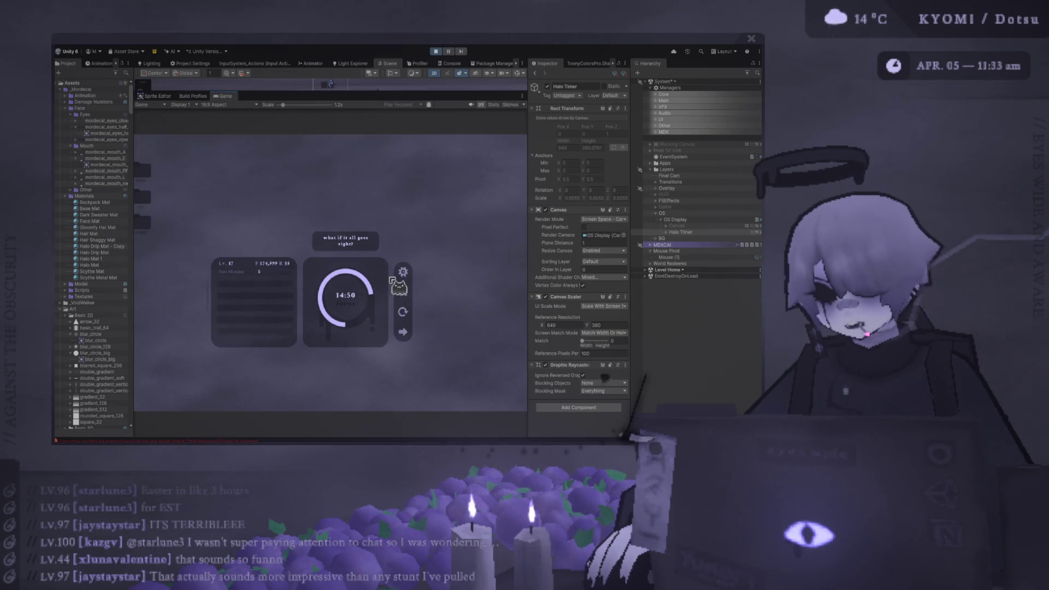
click(666, 232)
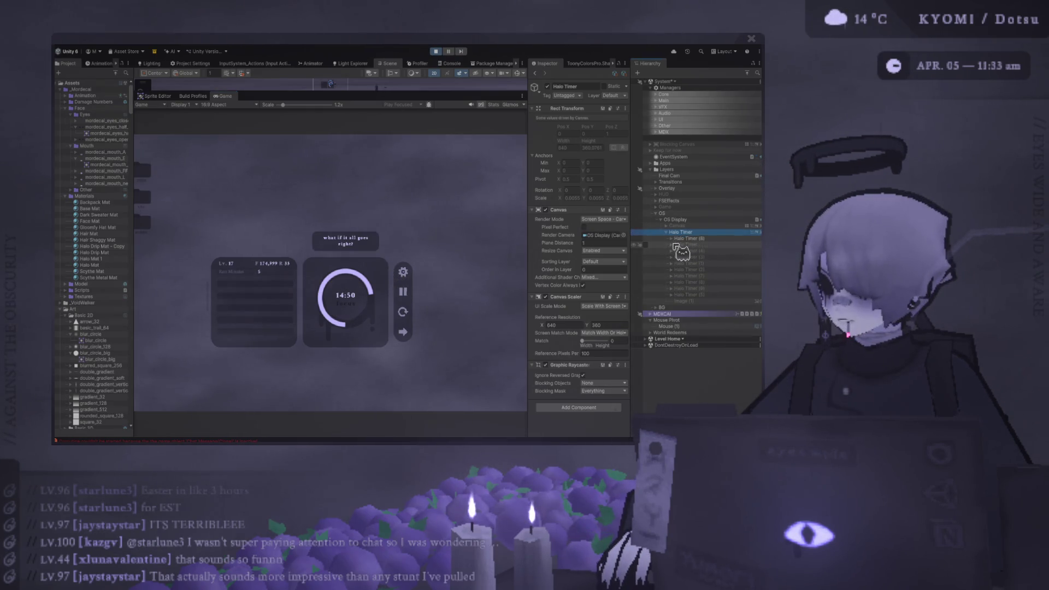
click(672, 239)
click(700, 264)
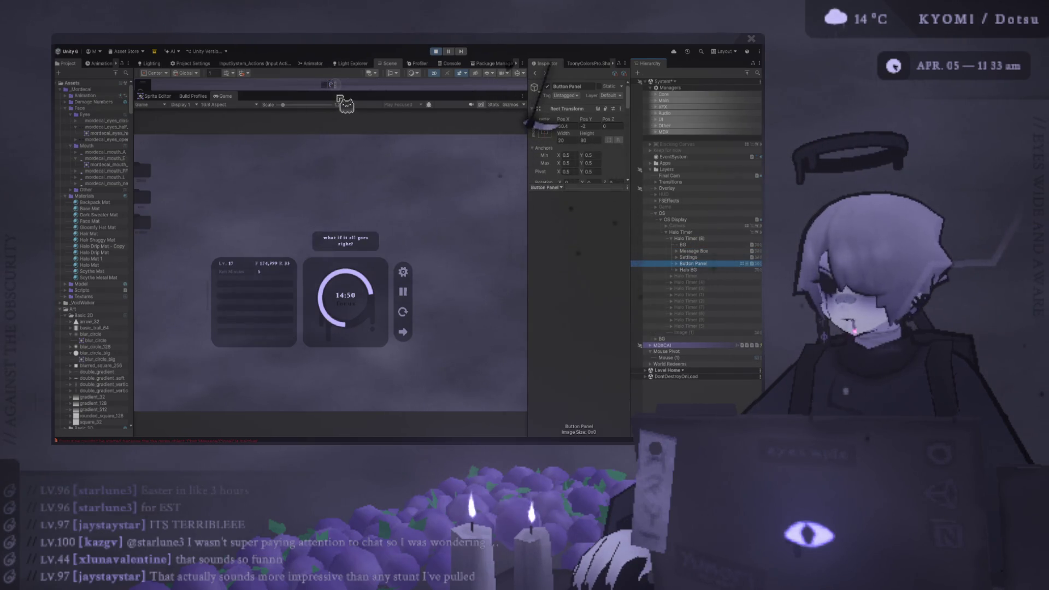
drag(345, 104, 328, 382)
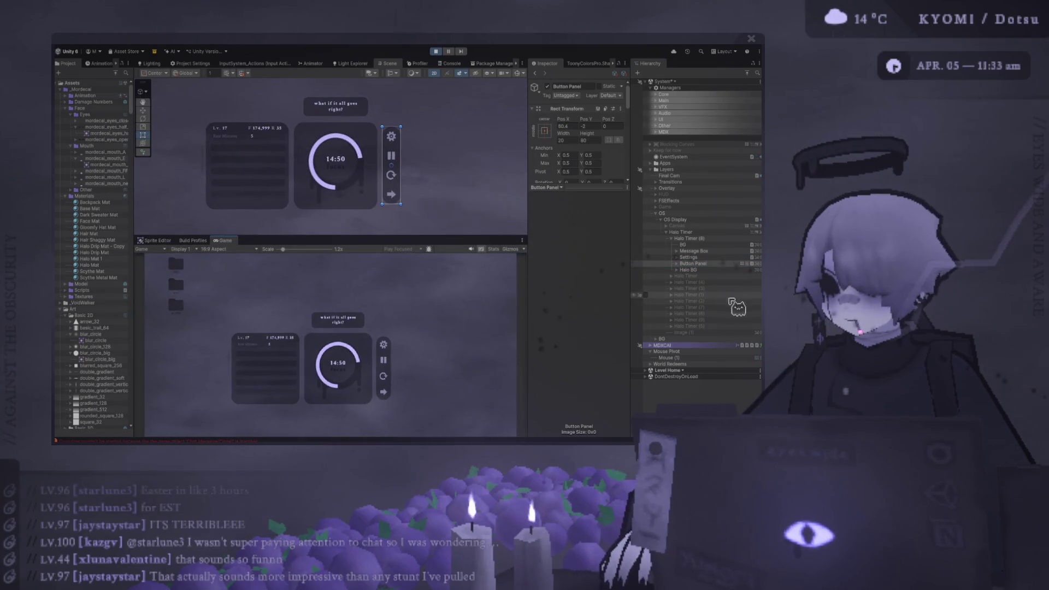
Step: Select the Scroll View under Settings > Settings Panel and widen the Inspector to show its Image and Scroll Rect
click(688, 257)
click(677, 257)
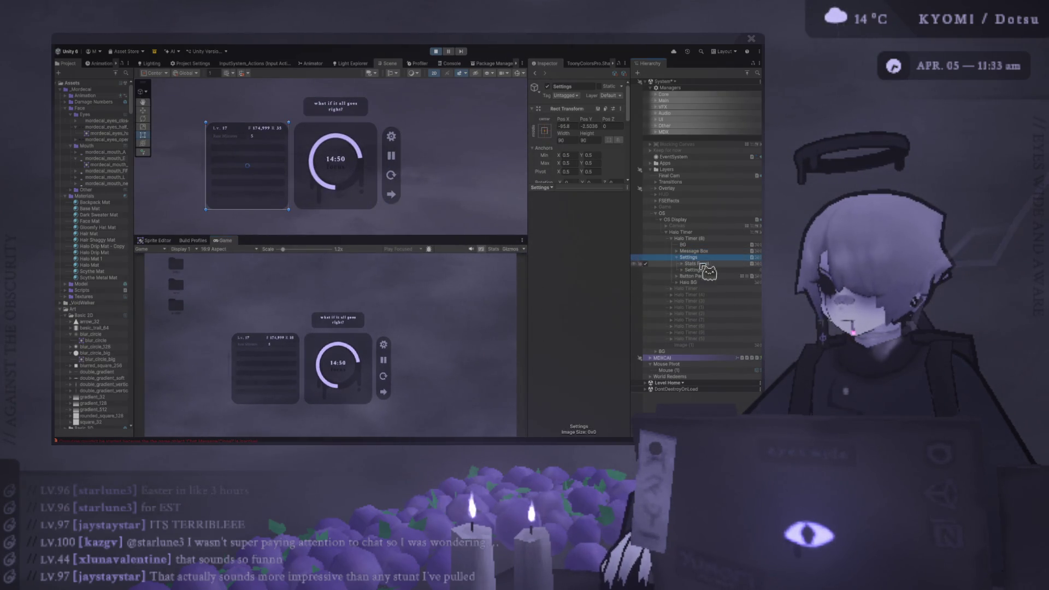
click(701, 264)
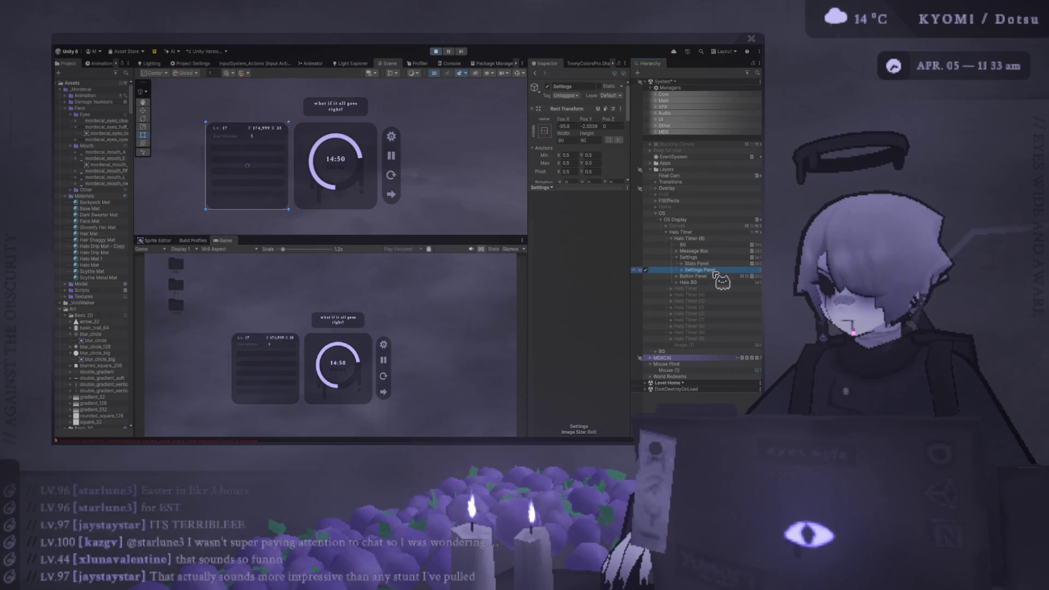
click(682, 270)
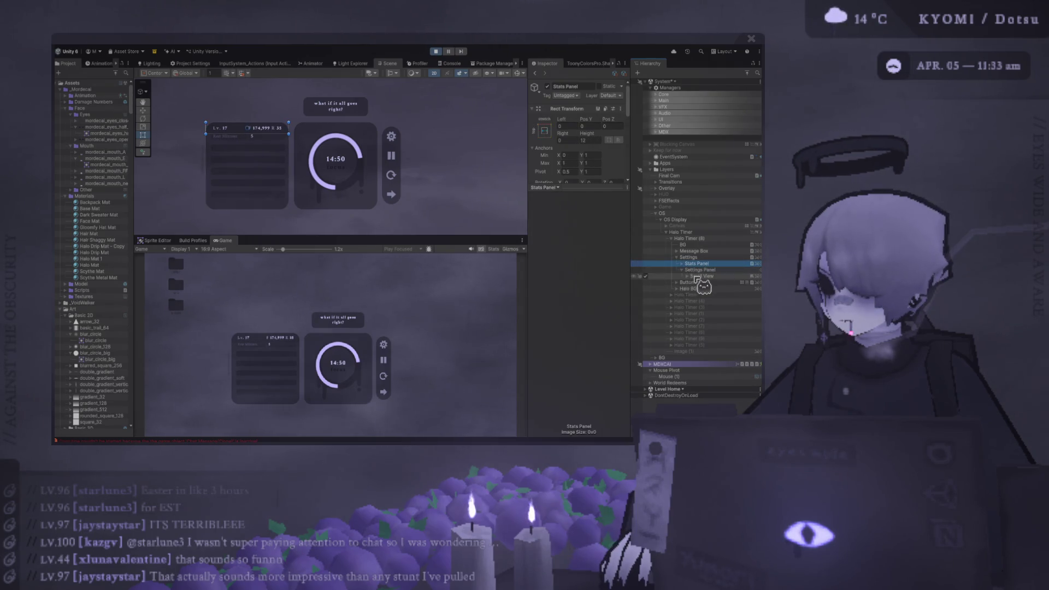
click(696, 277)
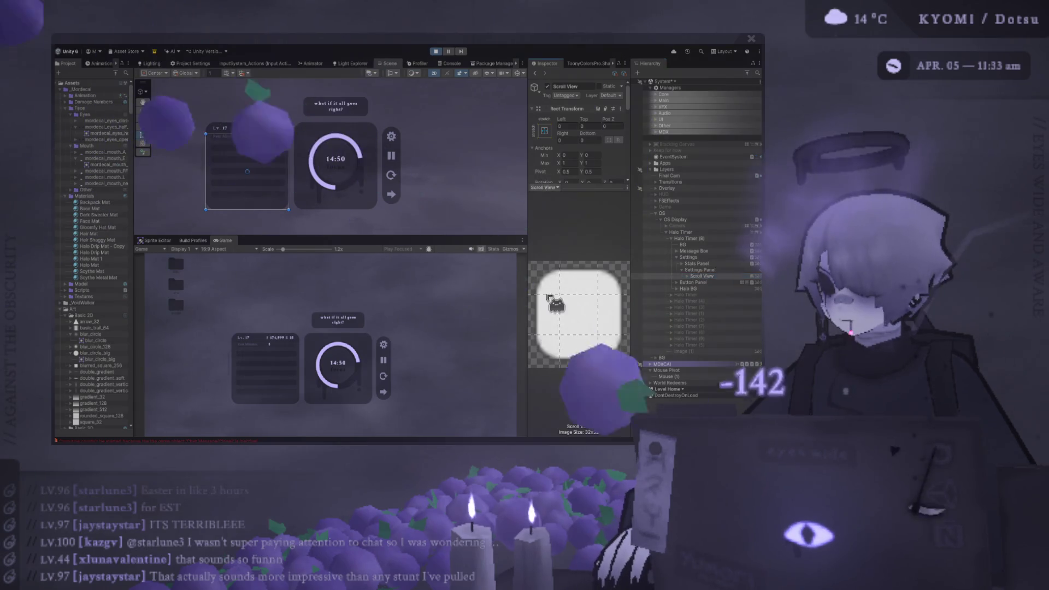
click(596, 215)
drag(574, 188, 573, 374)
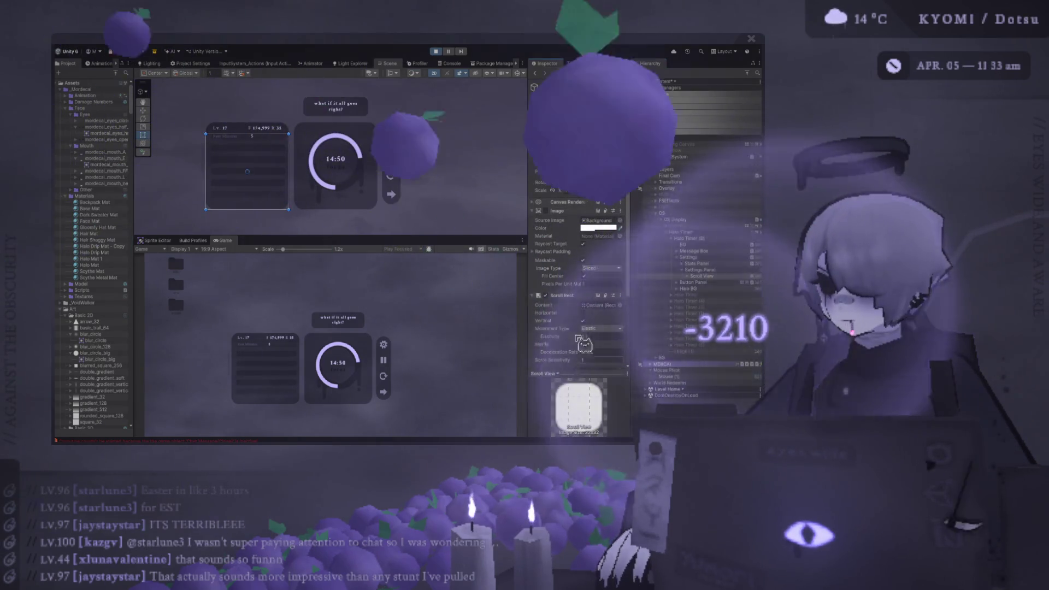
drag(528, 279, 447, 280)
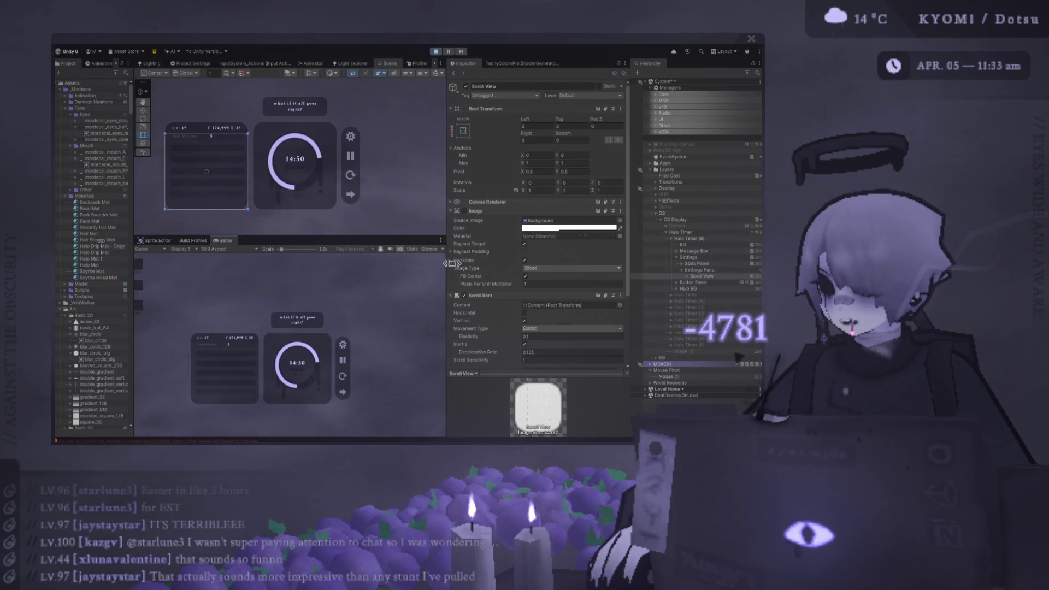
scroll(500, 262, down, 5)
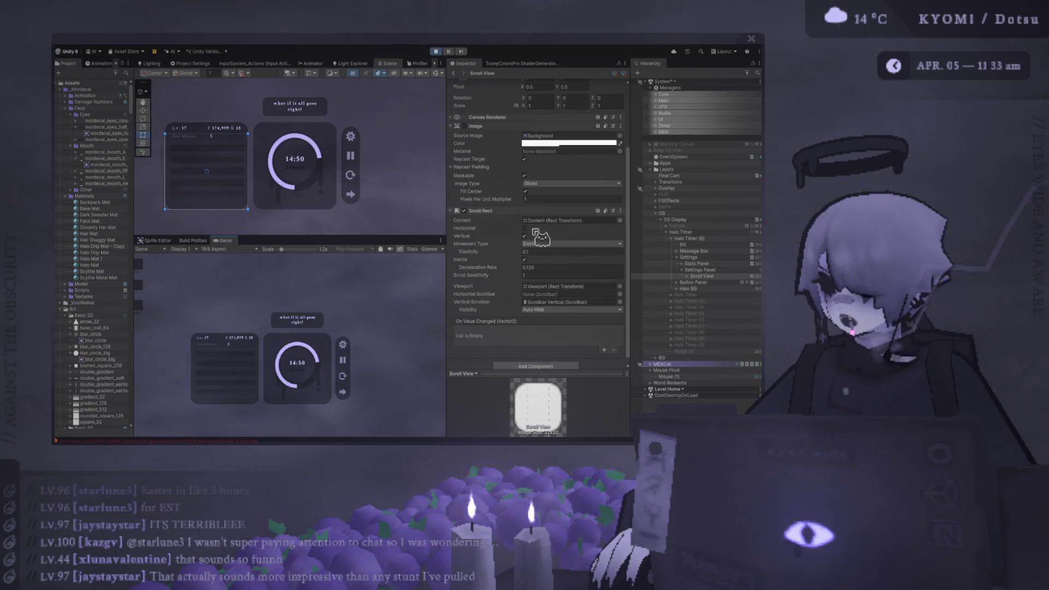
scroll(495, 309, down, 1)
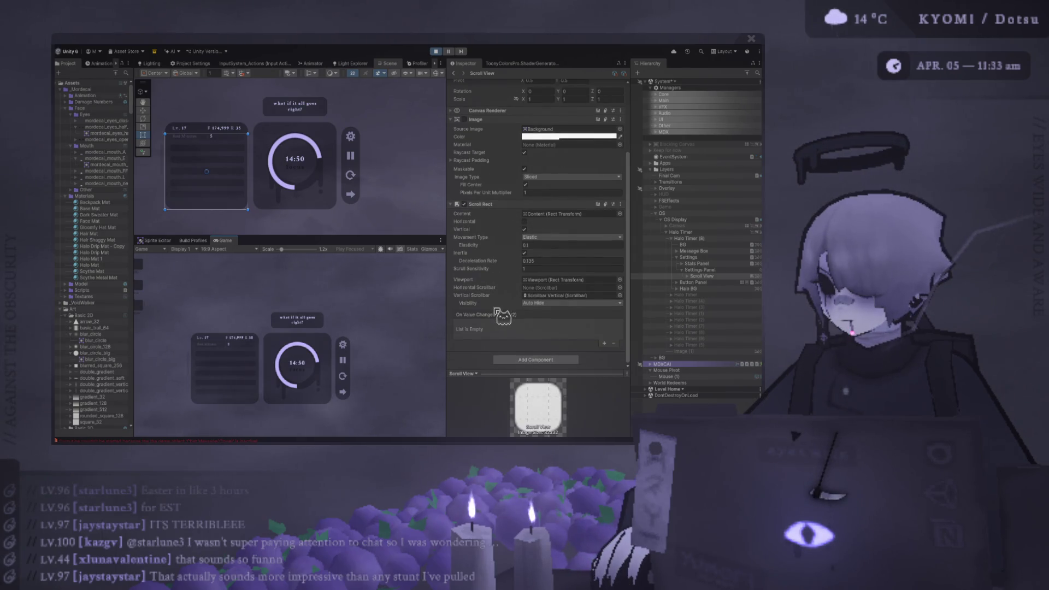
Step: Enable the Image on the Scroll View's Viewport so its mask works
click(687, 276)
click(705, 283)
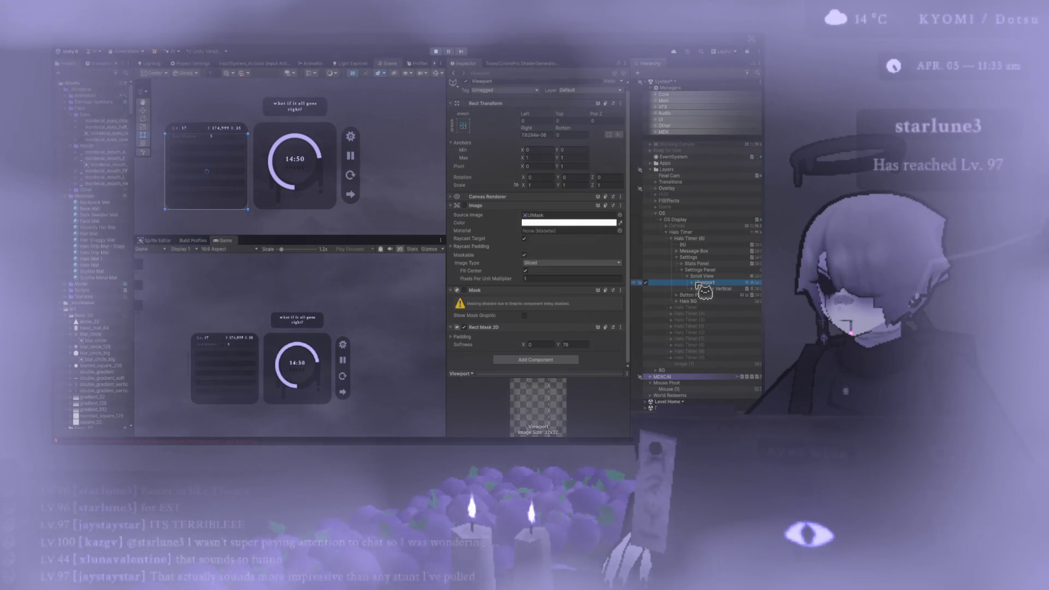
click(465, 206)
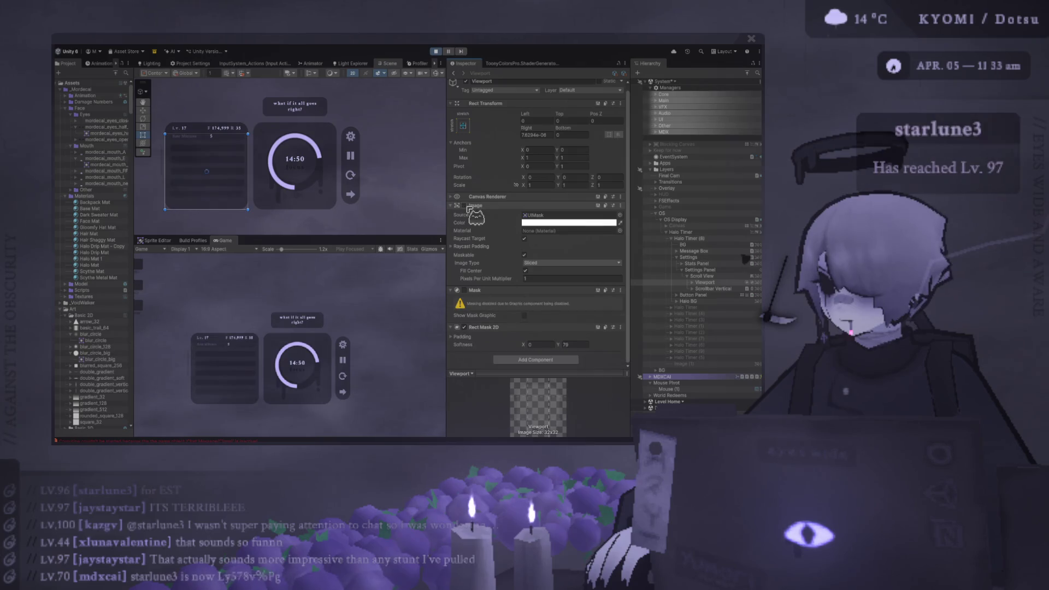
click(464, 206)
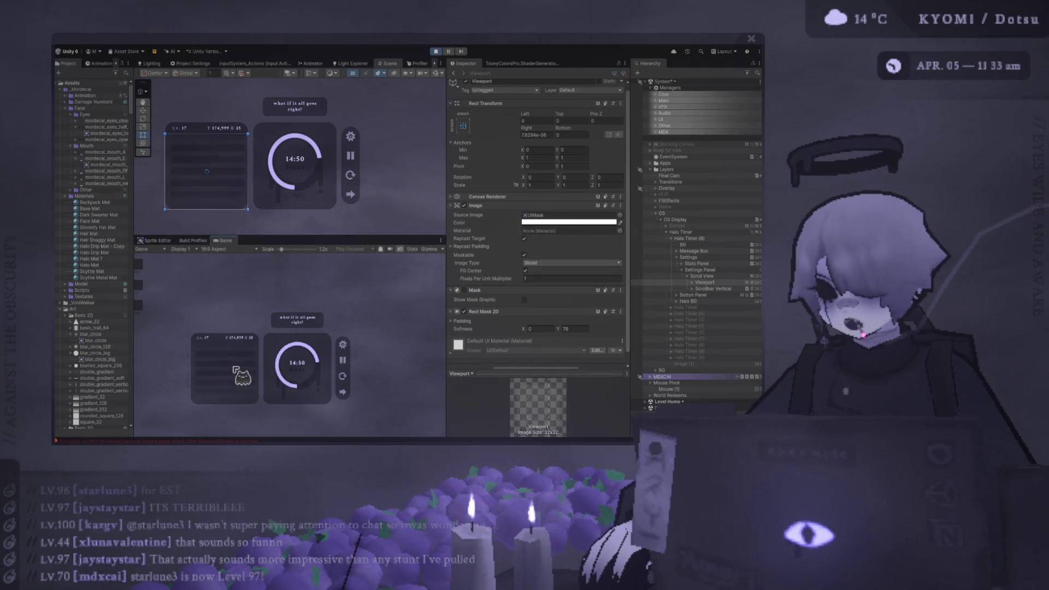
Step: Test scrolling the settings list in the Game view, then exit Play mode
scroll(240, 376, up, 2)
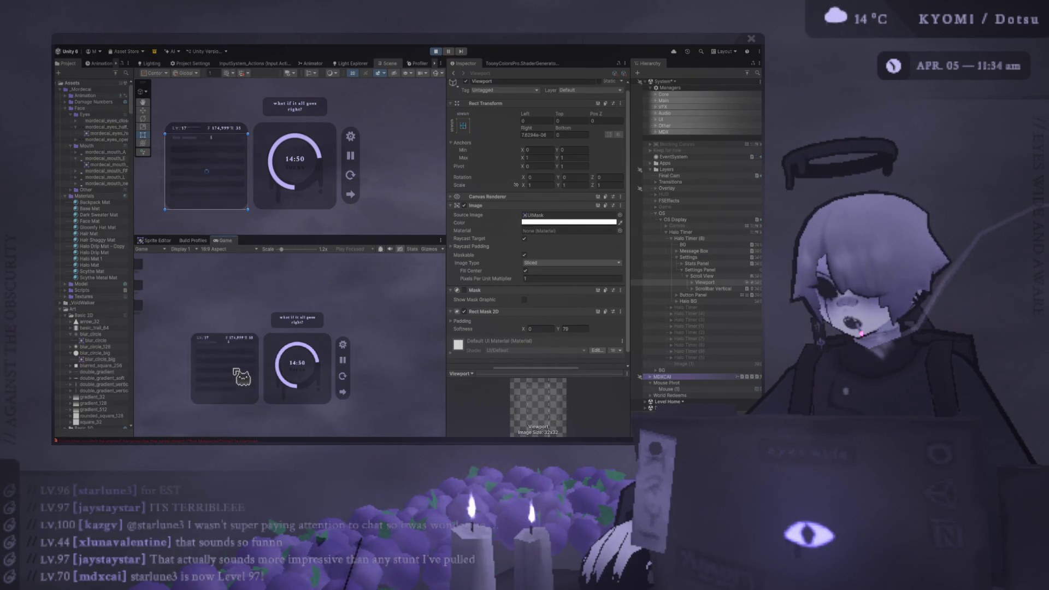
scroll(241, 376, up, 2)
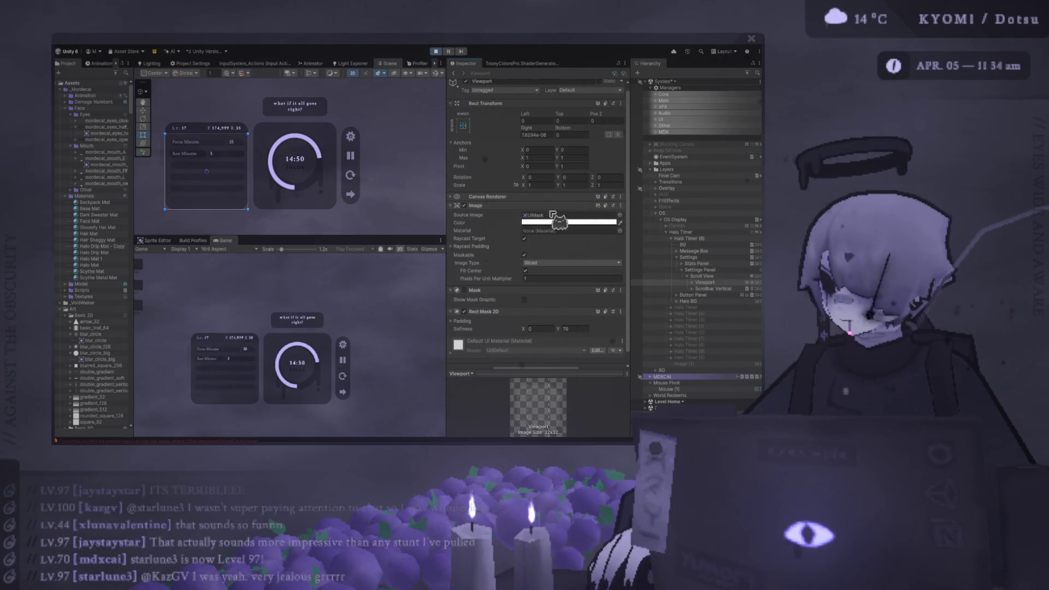
scroll(230, 365, down, 2)
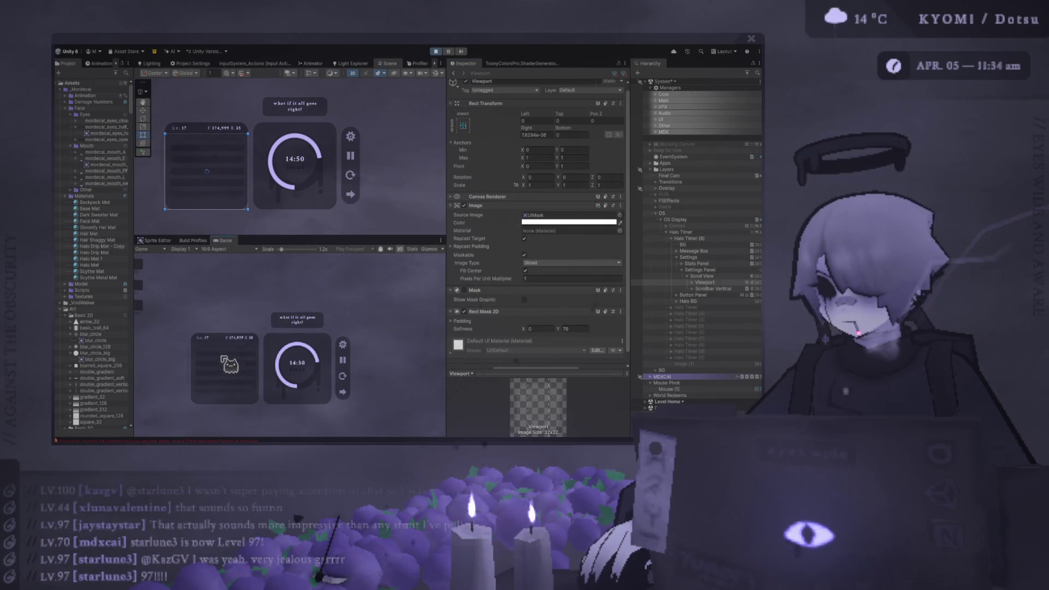
scroll(230, 365, down, 2)
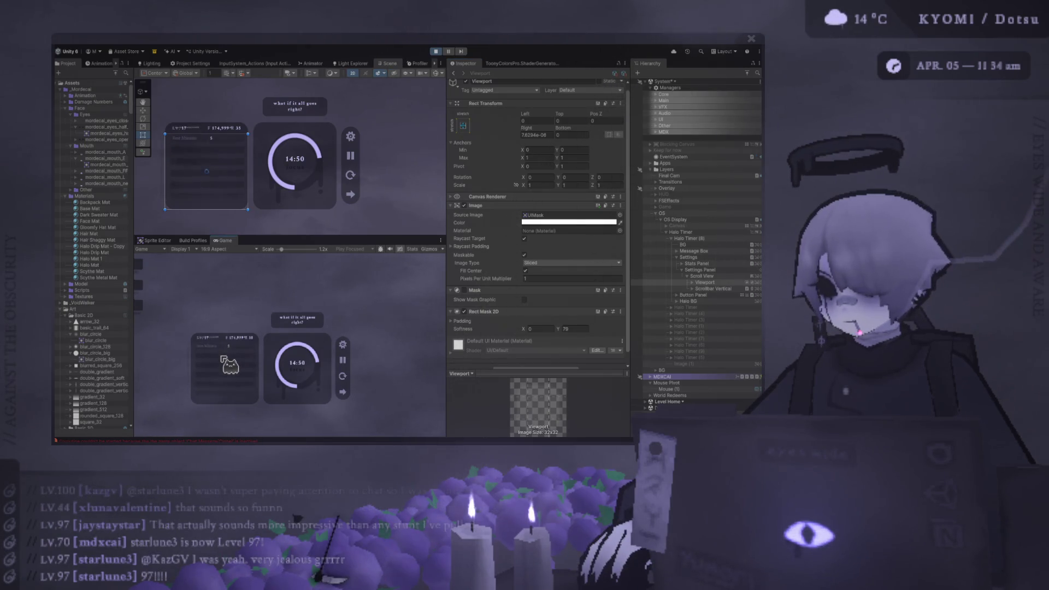
click(436, 51)
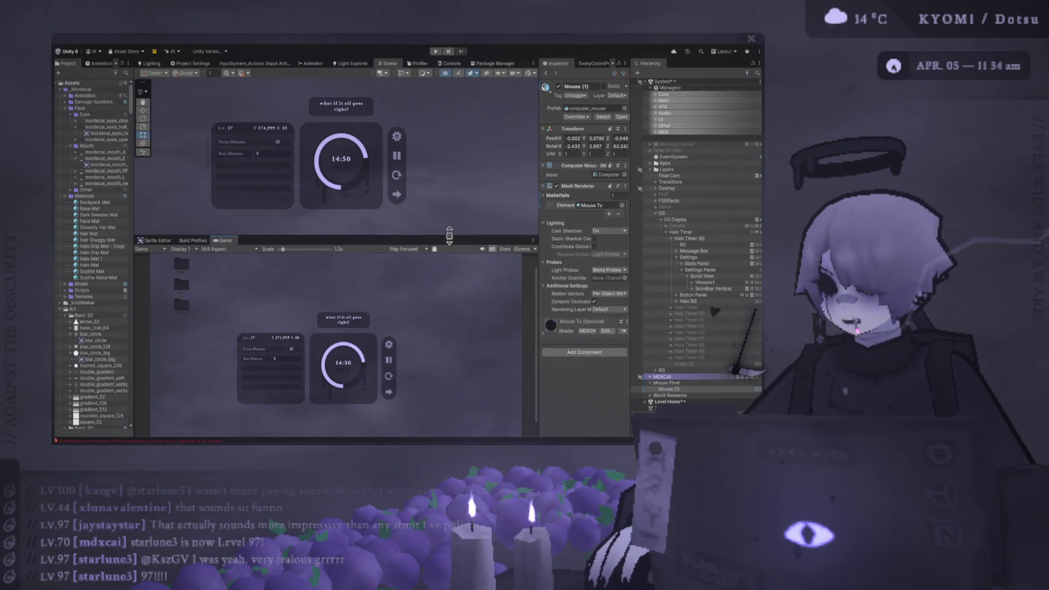
Step: Enlarge the Game view to fill most of the editor and adjust its scale
drag(449, 236, 449, 115)
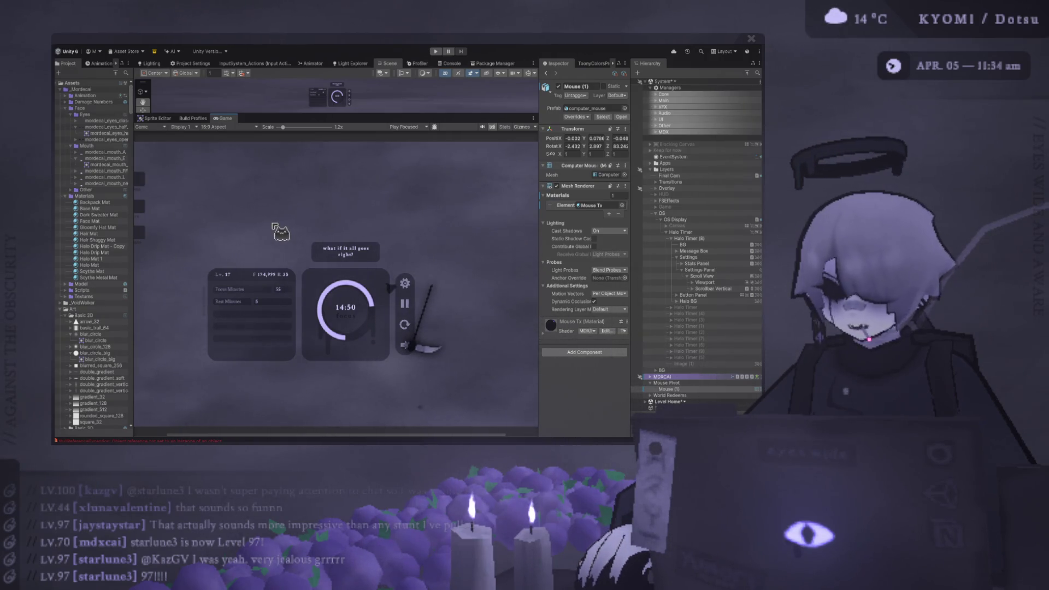
scroll(266, 311, down, 2)
scroll(266, 322, up, 5)
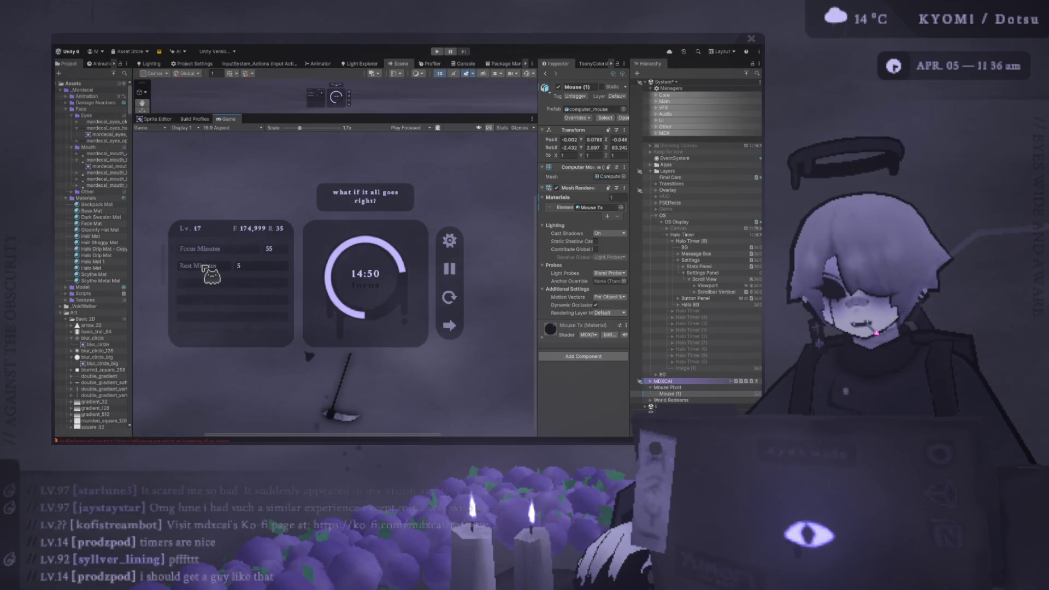
Step: Enter 5 in the Rest Minutes input field
scroll(231, 266, up, 2)
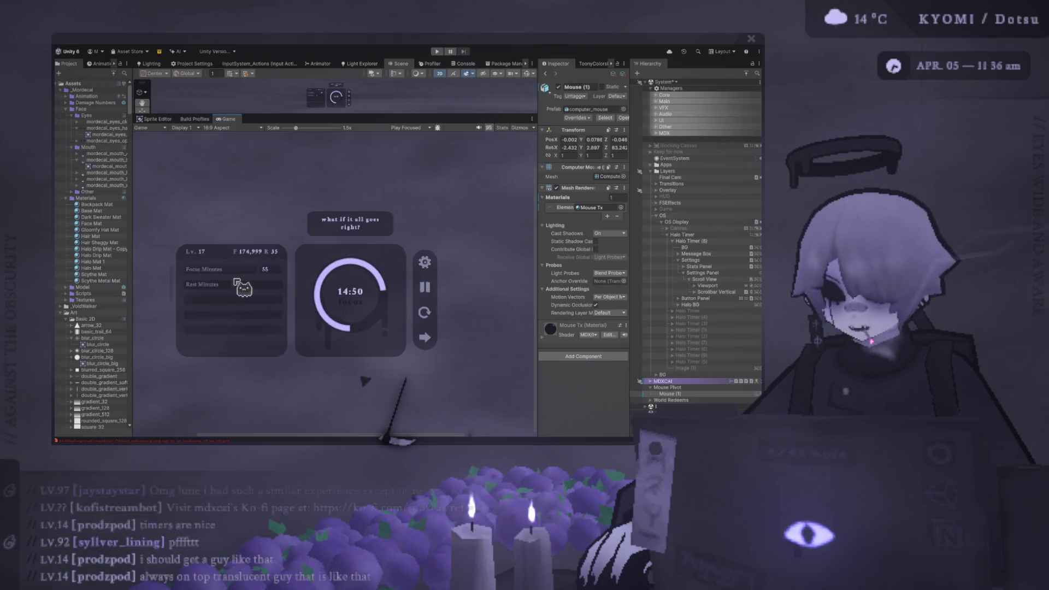
scroll(237, 282, down, 2)
text(5)
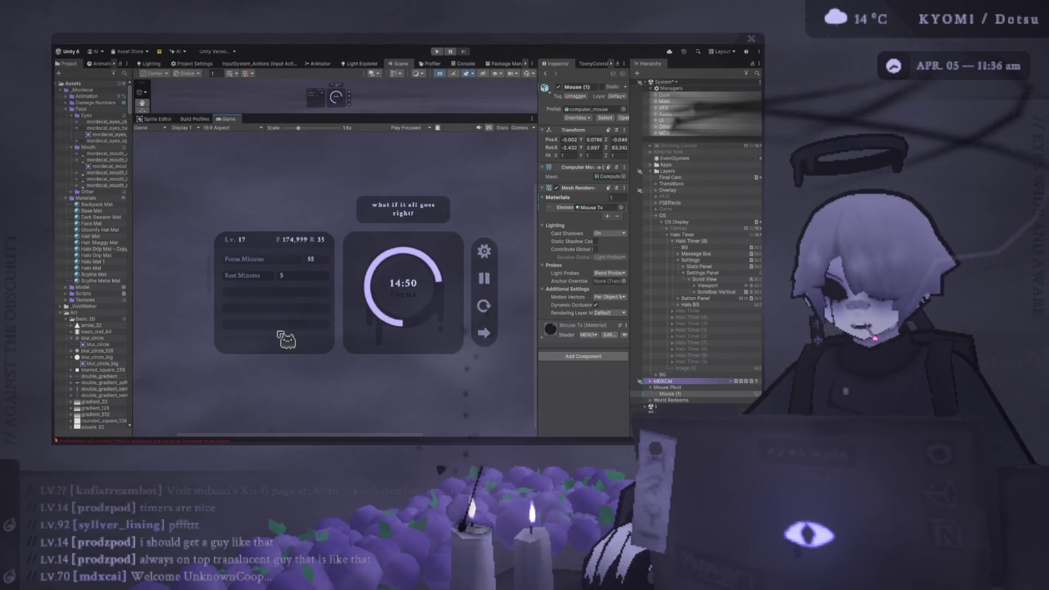
Step: Zoom into the Game view and pan across the timer UI to inspect it, then zoom back out
scroll(293, 305, up, 1)
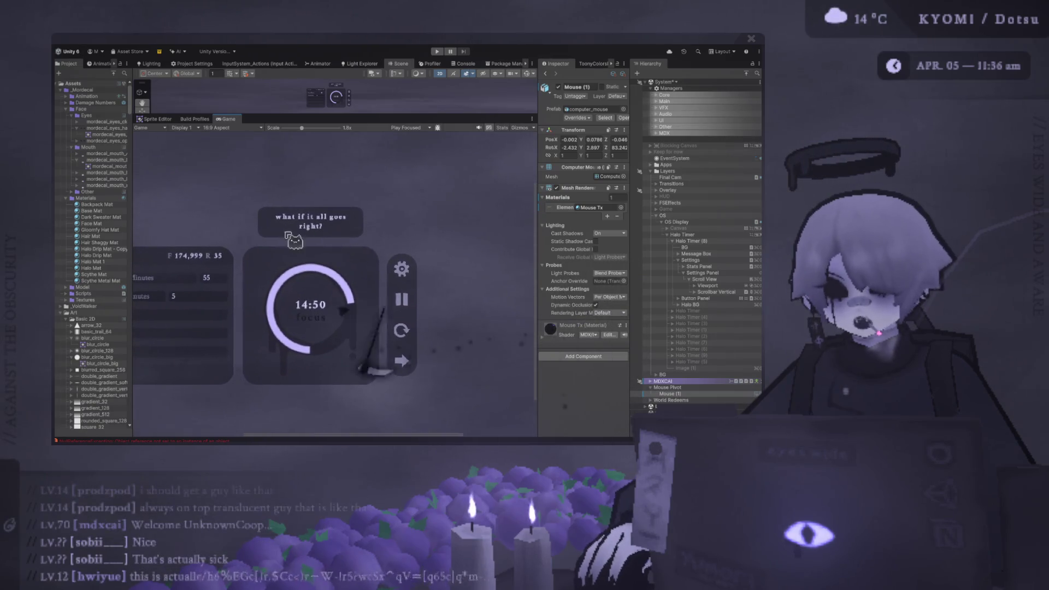
scroll(286, 195, up, 2)
scroll(257, 186, up, 6)
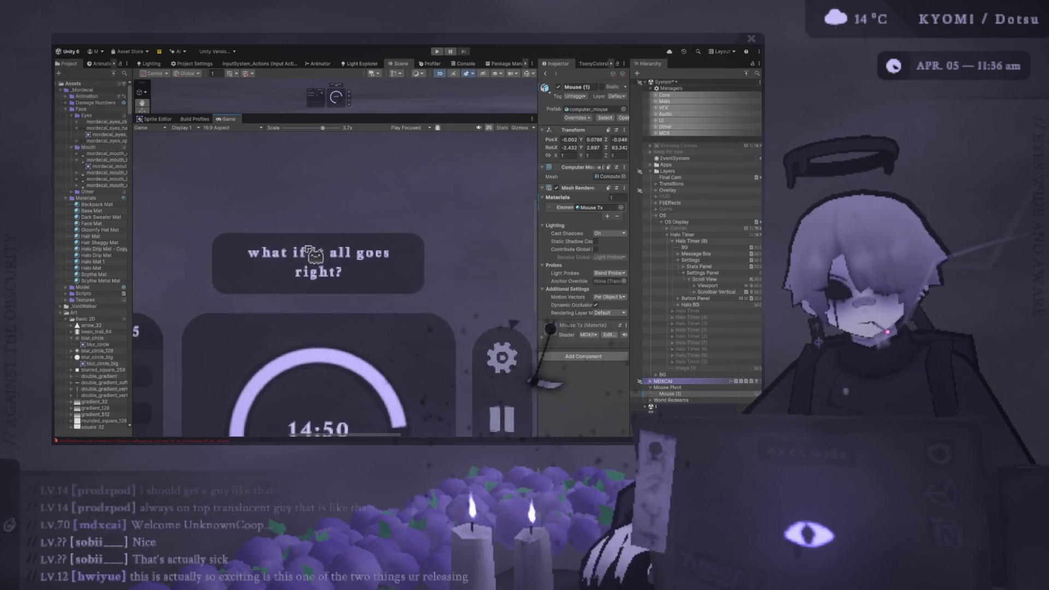
scroll(307, 292, down, 2)
scroll(306, 290, down, 5)
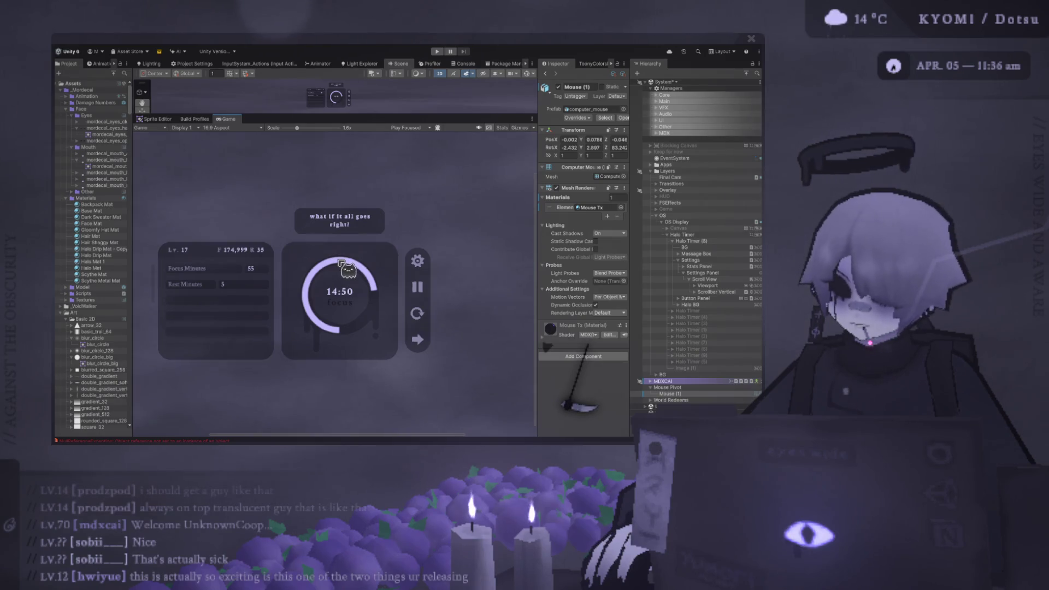
scroll(340, 262, down, 2)
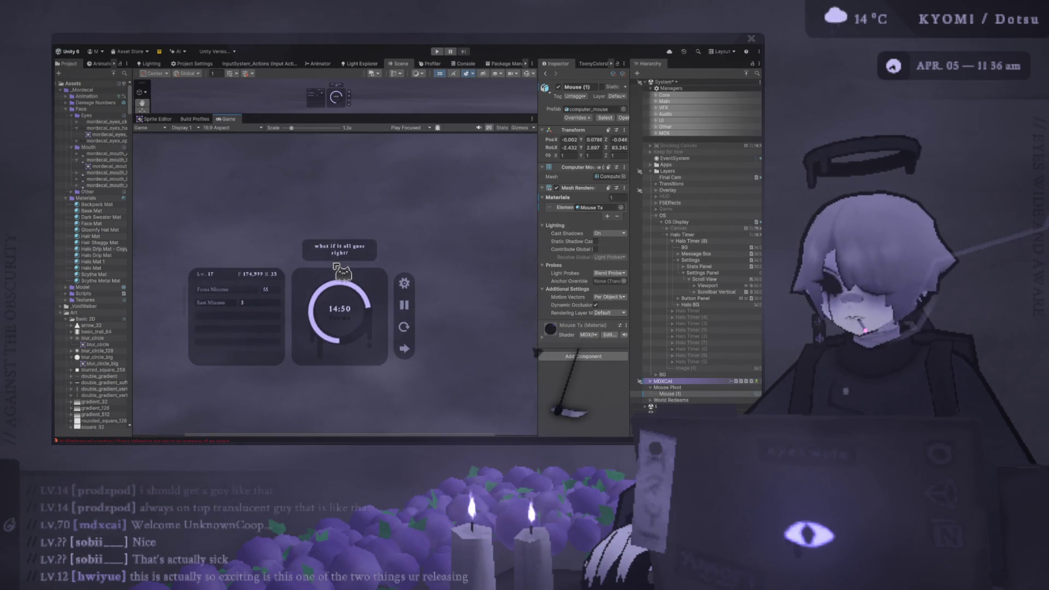
scroll(335, 268, up, 2)
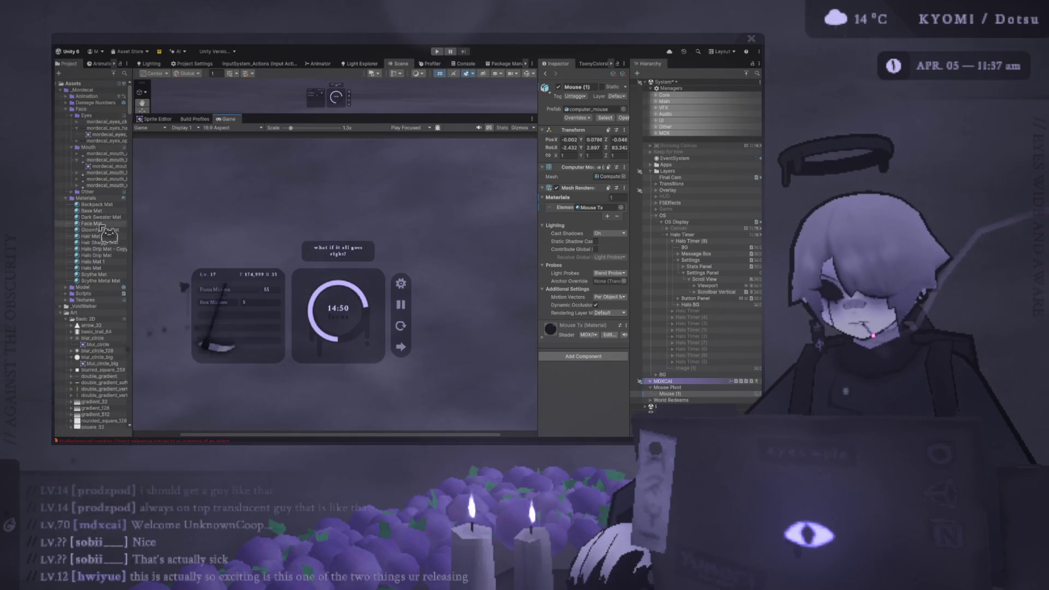
scroll(296, 268, up, 6)
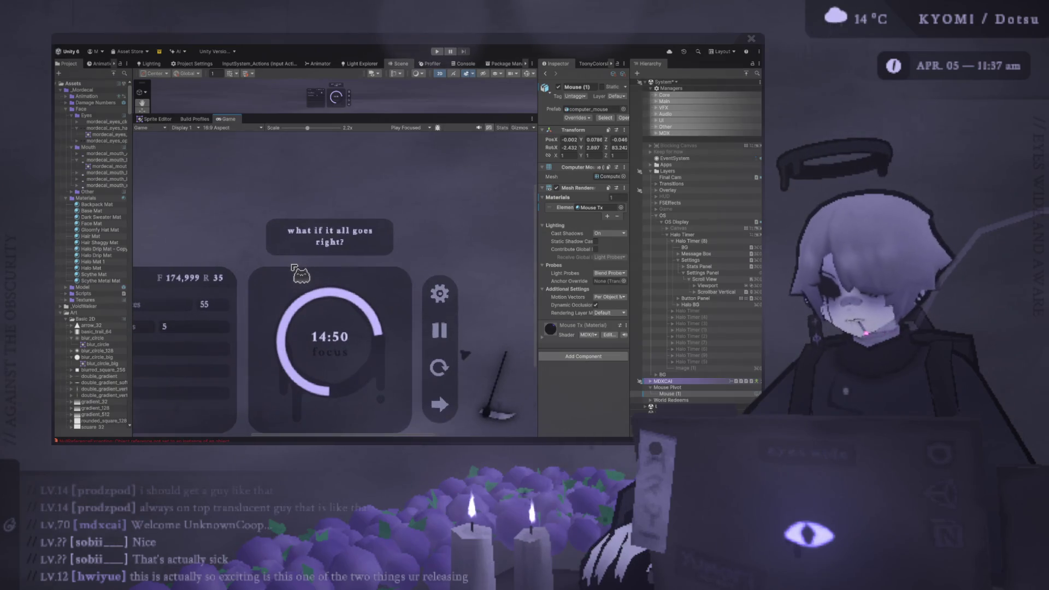
drag(293, 265, 306, 207)
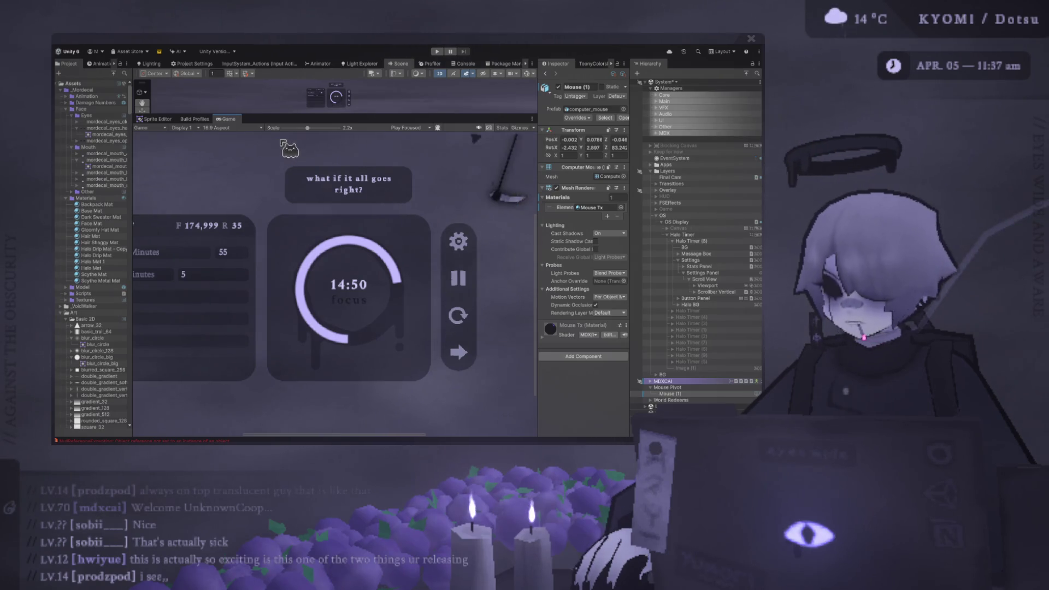
drag(307, 129, 298, 132)
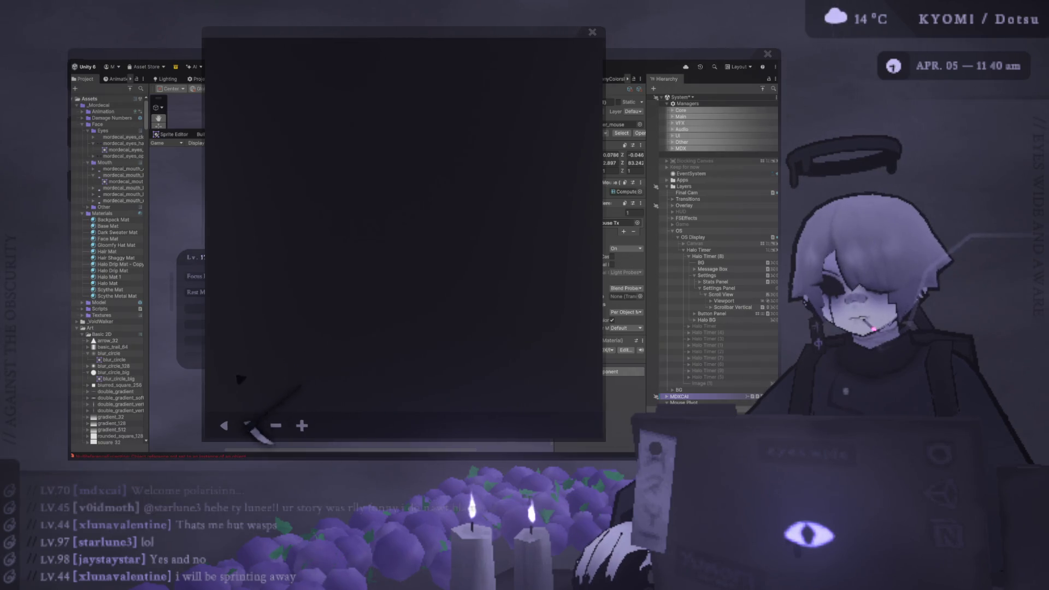
drag(224, 389, 366, 236)
mouse_move(584, 404)
mouse_down()
mouse_move(553, 351)
mouse_move(489, 176)
mouse_up()
drag(363, 236, 407, 150)
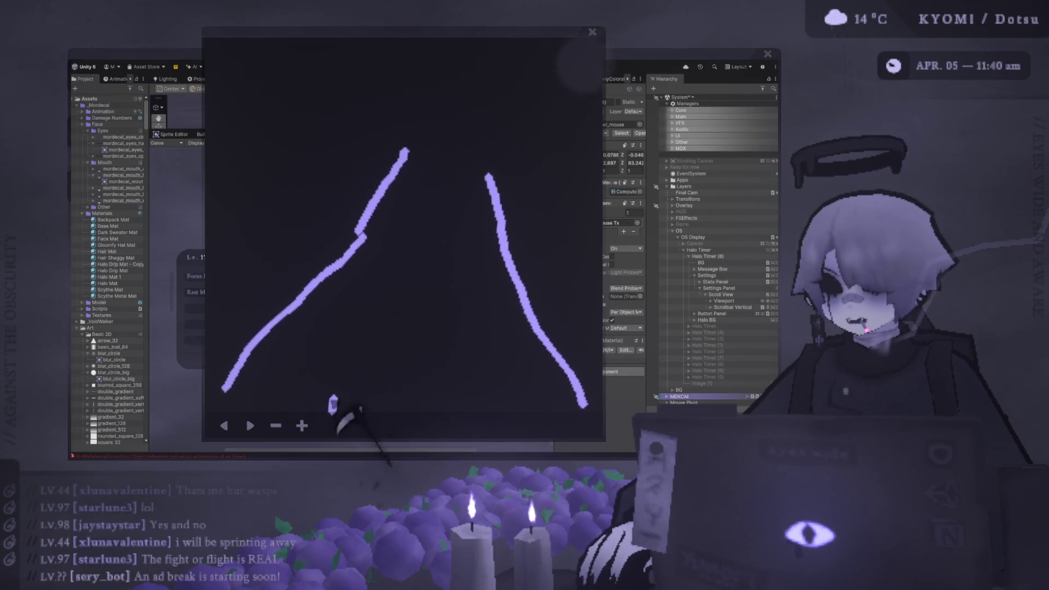
drag(332, 414, 328, 300)
mouse_move(437, 415)
mouse_down()
mouse_move(463, 322)
mouse_move(495, 310)
mouse_up()
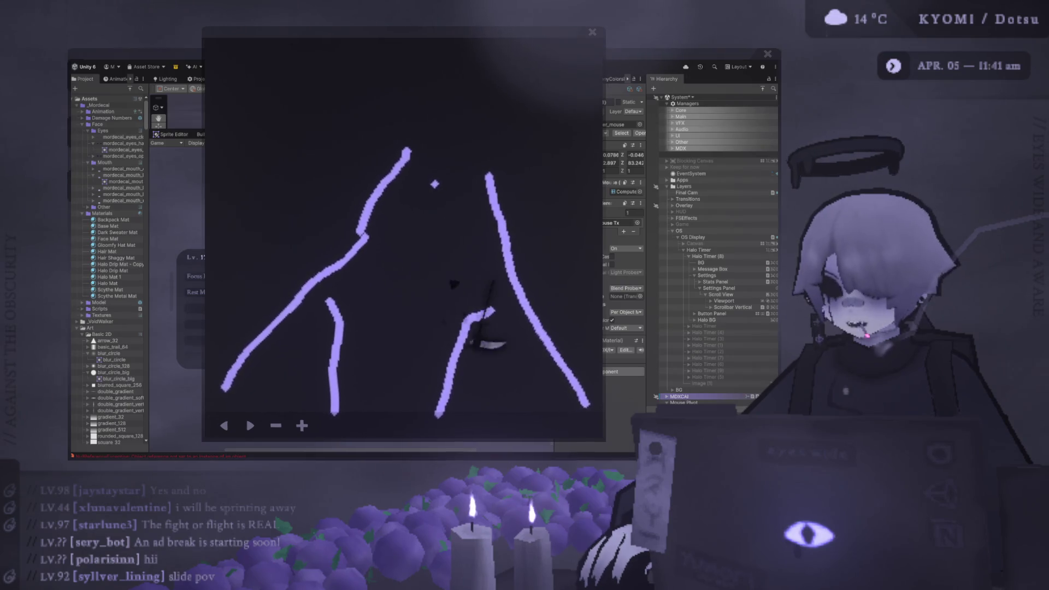
mouse_move(435, 271)
mouse_down()
mouse_move(483, 266)
mouse_move(506, 250)
mouse_up()
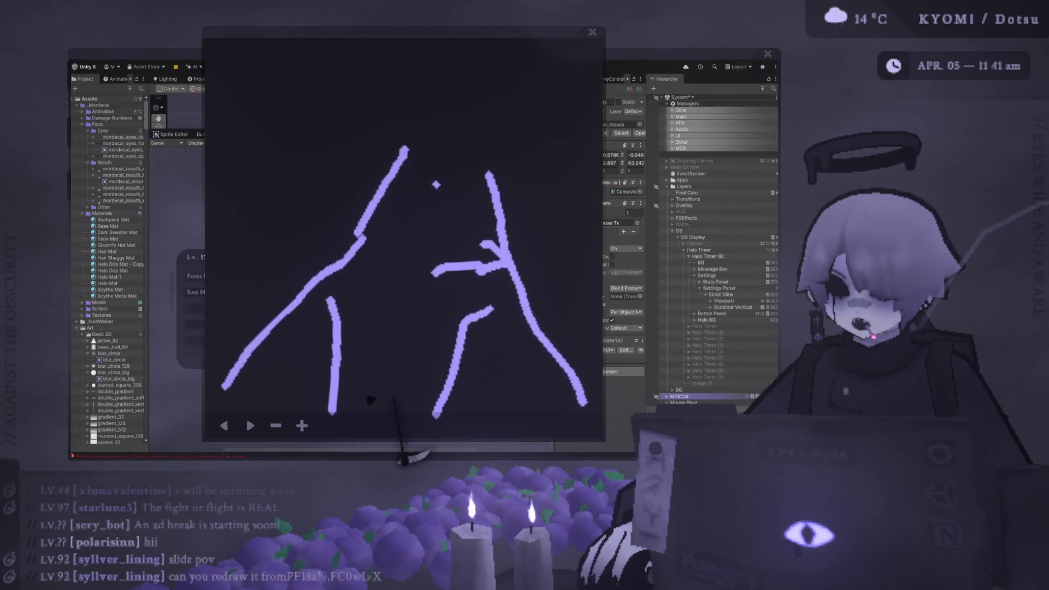
mouse_move(393, 394)
mouse_down()
mouse_move(267, 377)
mouse_move(298, 411)
mouse_up()
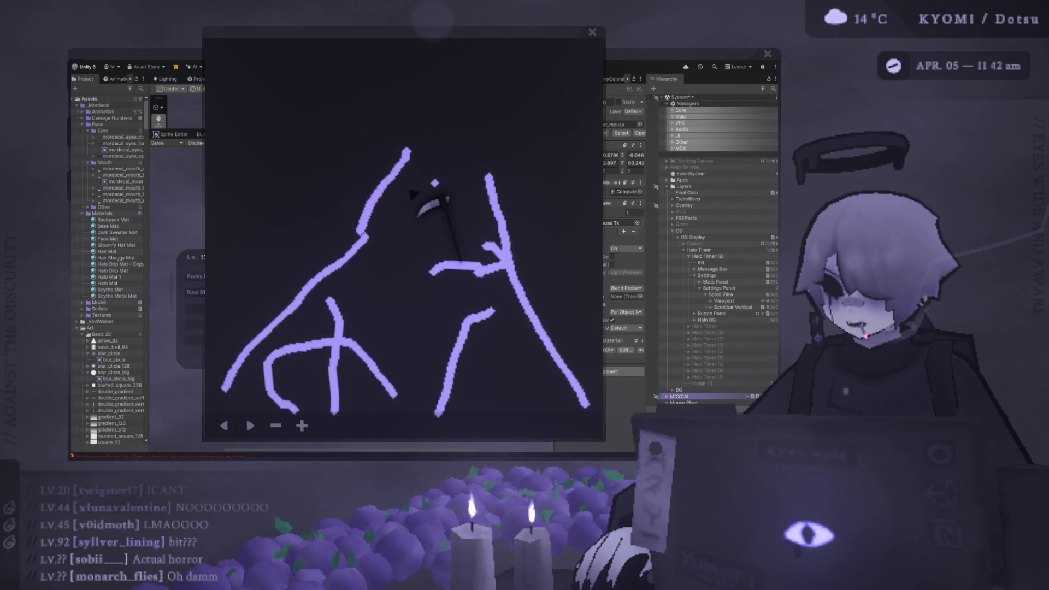
click(437, 185)
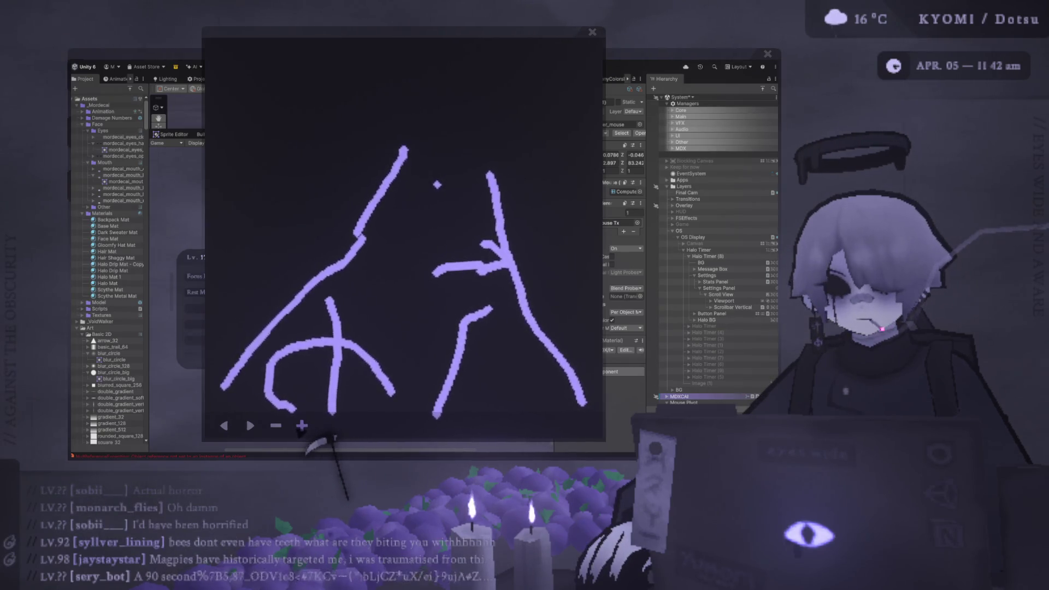
click(301, 426)
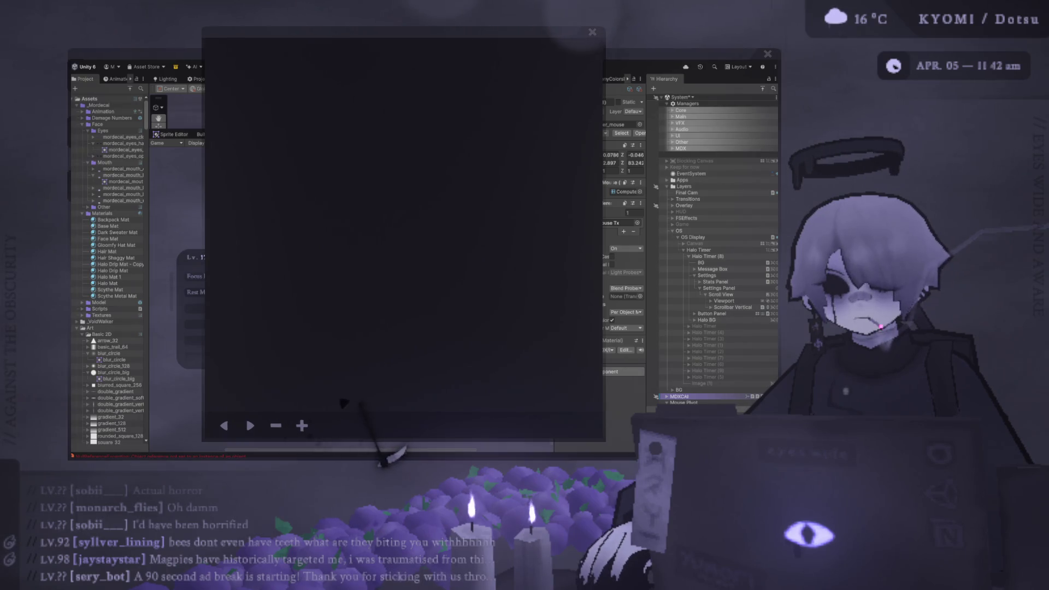
Step: Draw two violet strokes on the blank drawing pad, one up the left side and one on the right
drag(343, 393, 280, 127)
mouse_move(508, 341)
mouse_down()
mouse_move(489, 402)
mouse_move(582, 52)
mouse_up()
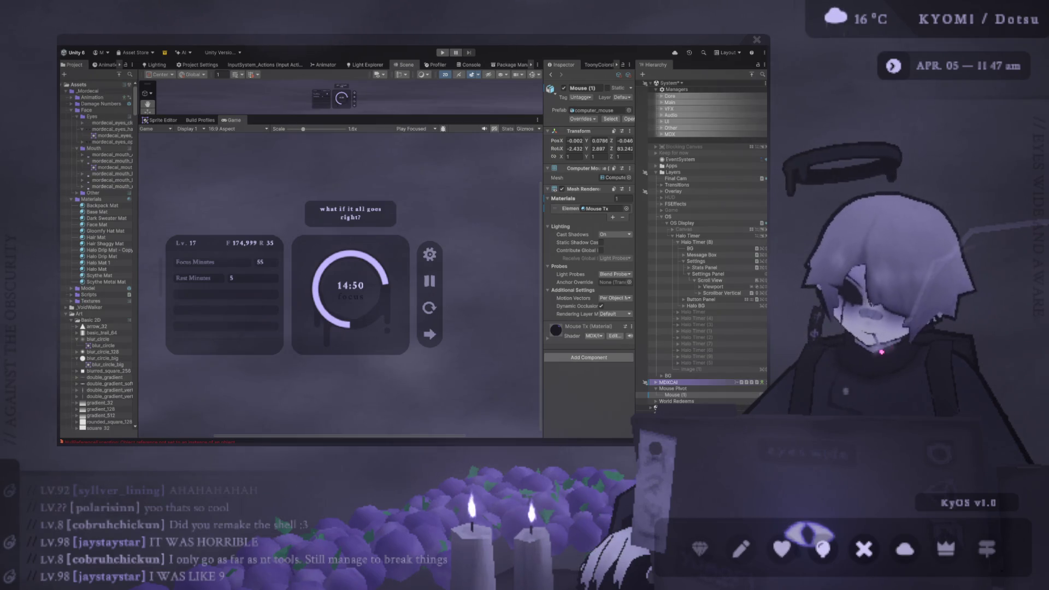
Step: Lower the Game view scale and place the Scene view above it, zoomed onto the timer UI
scroll(339, 279, down, 2)
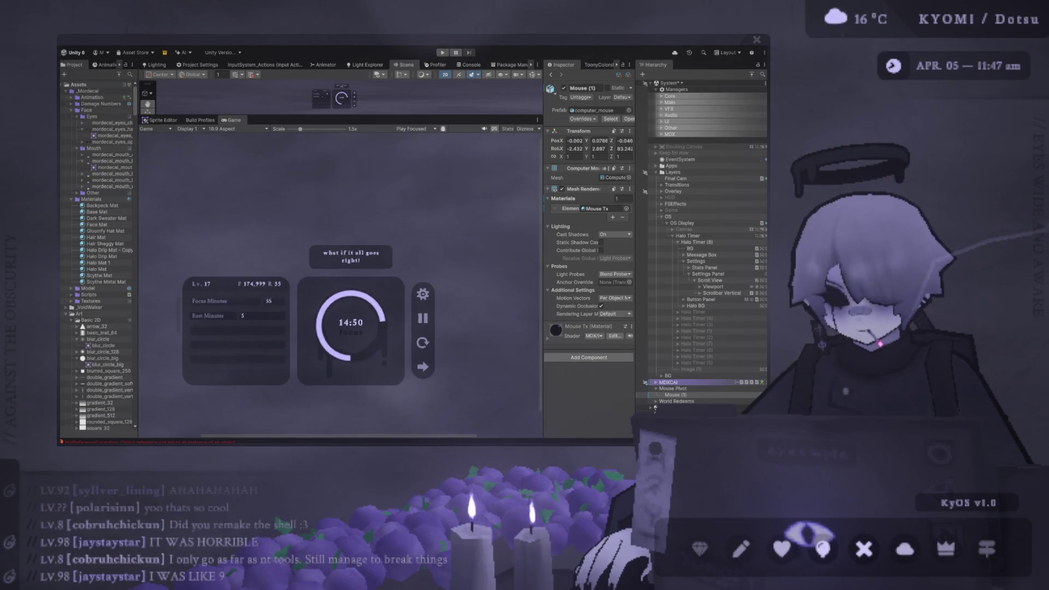
drag(339, 115, 339, 296)
scroll(284, 180, up, 4)
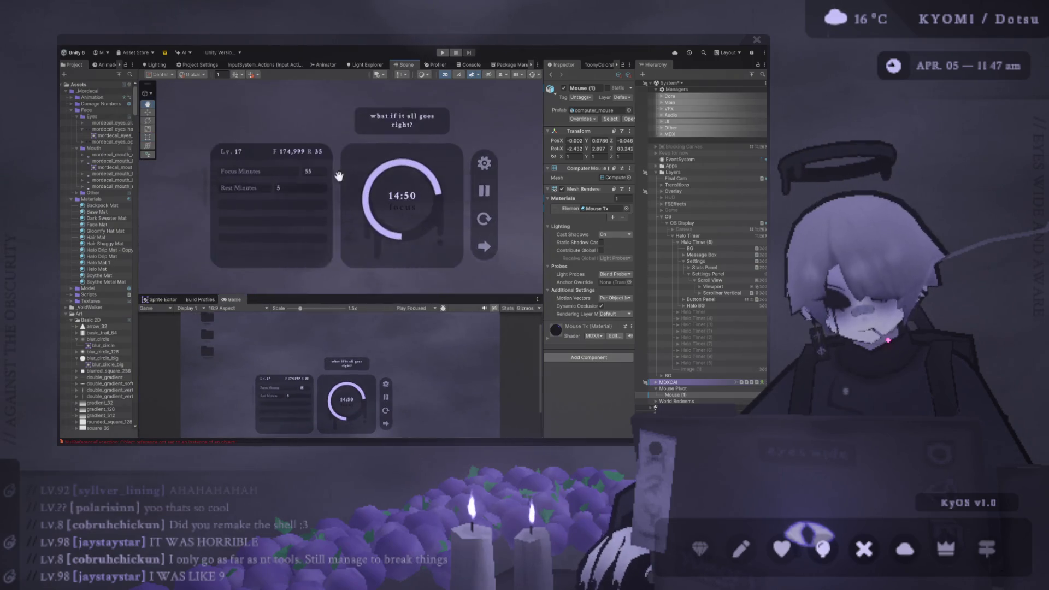
click(296, 202)
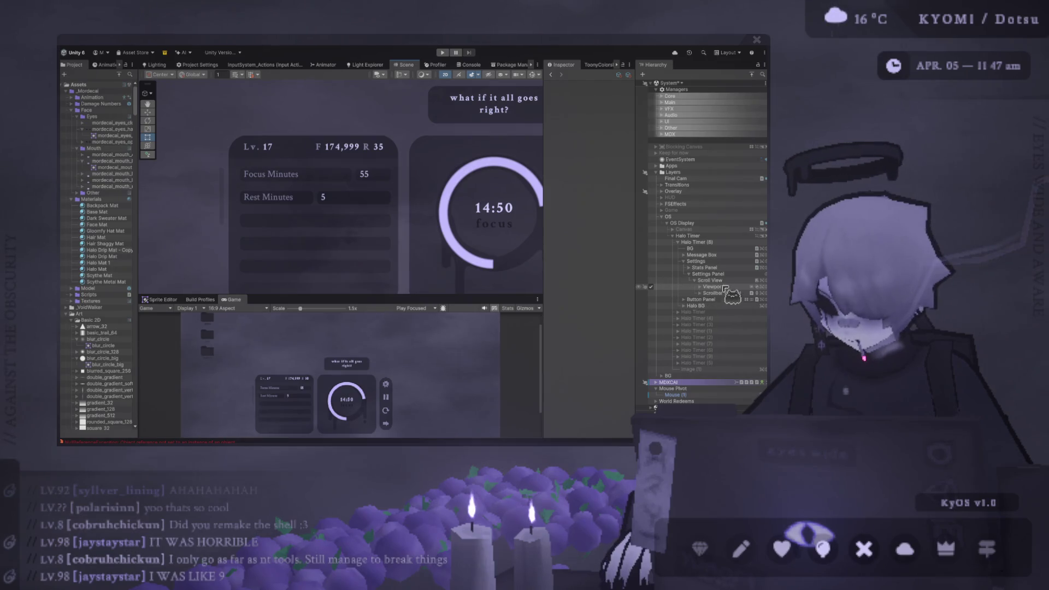
Step: Expand Scrollbar Vertical > Sliding Area in the Hierarchy and select its Handle
click(700, 292)
click(705, 300)
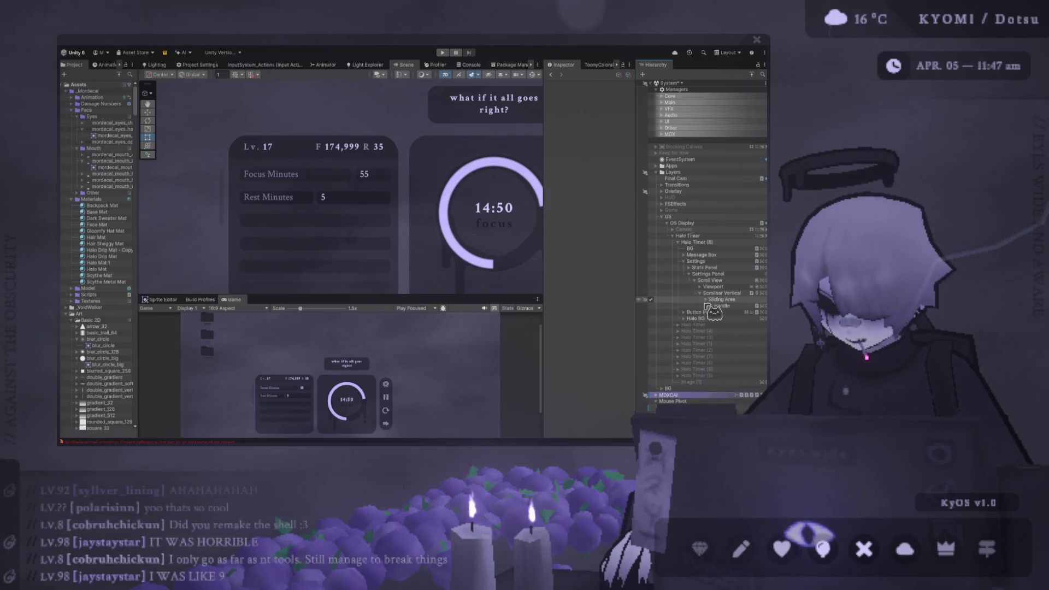
click(707, 306)
click(701, 287)
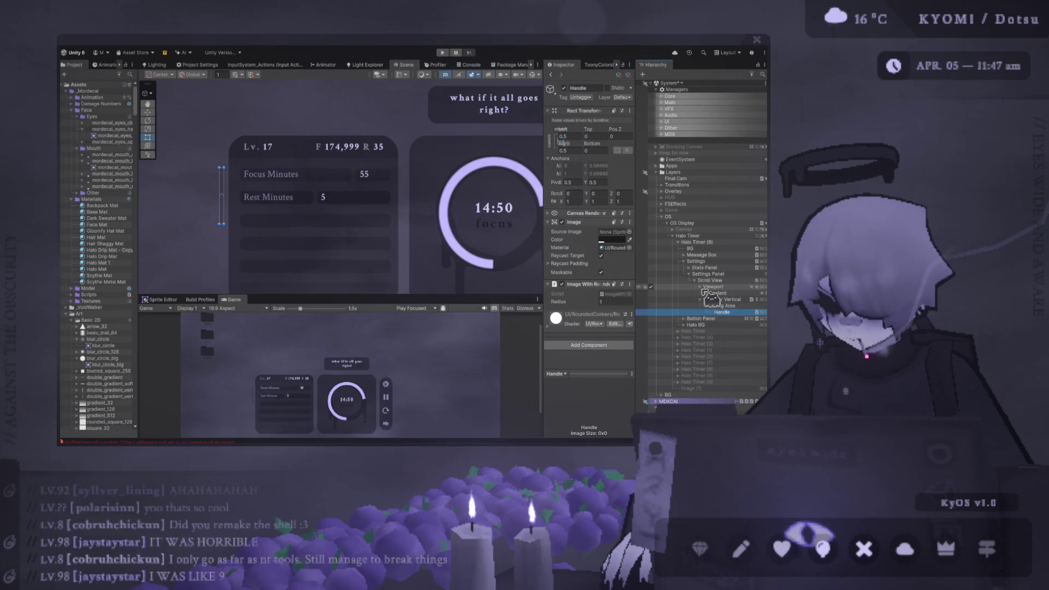
Step: Select the Focus Minutes InputField (TMP) and set its Navigation to None
click(705, 293)
click(731, 299)
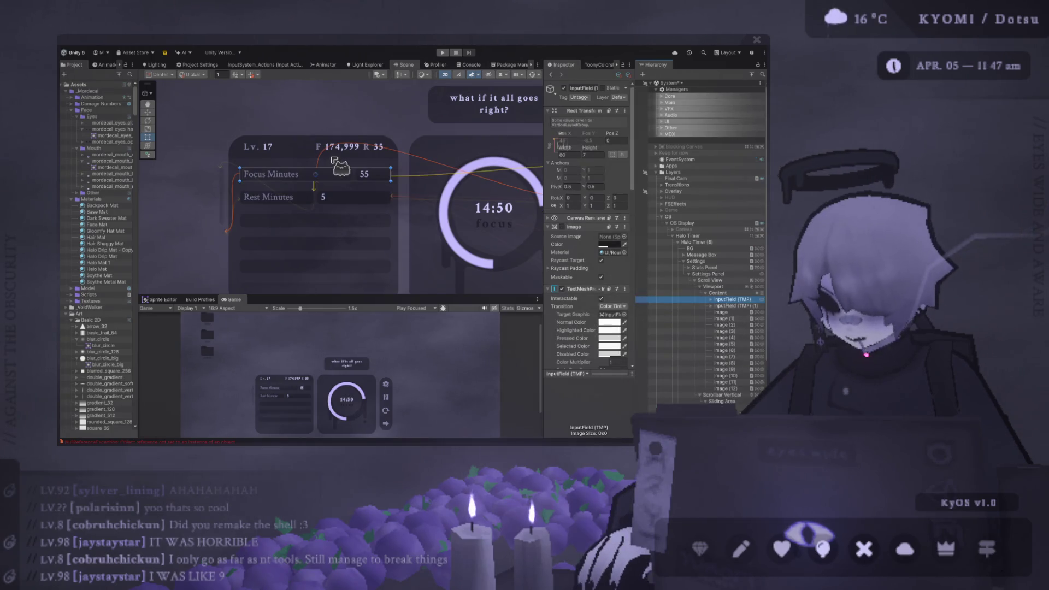
scroll(354, 180, up, 2)
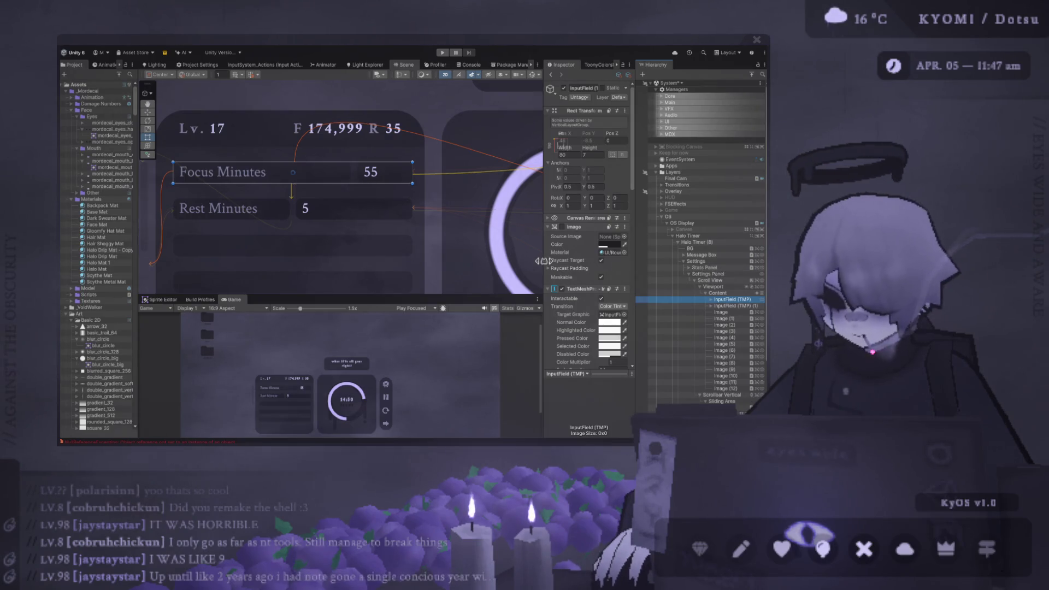
drag(544, 261, 447, 261)
scroll(494, 281, down, 5)
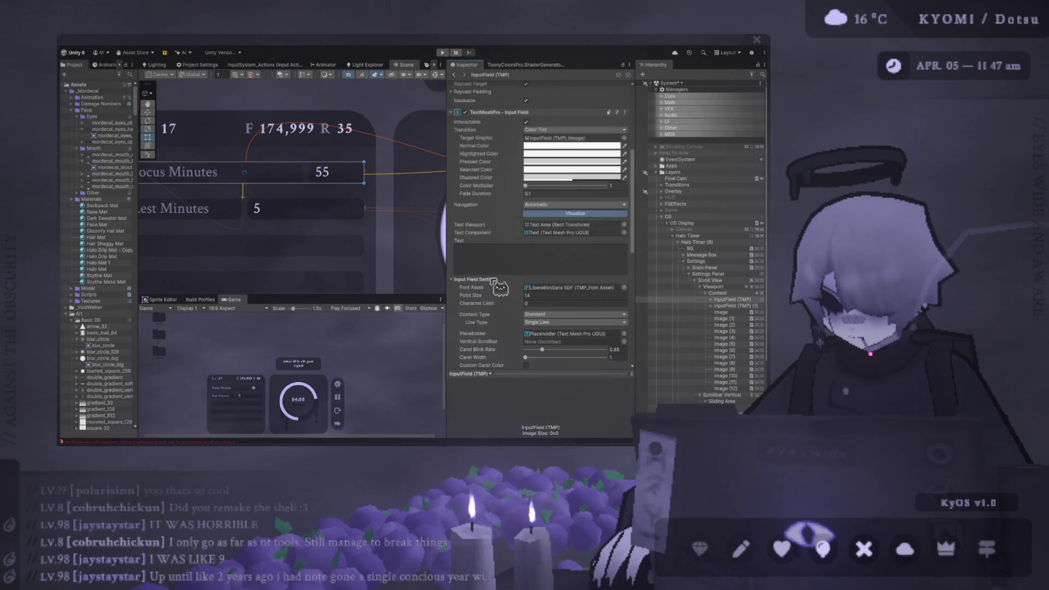
click(560, 205)
click(568, 216)
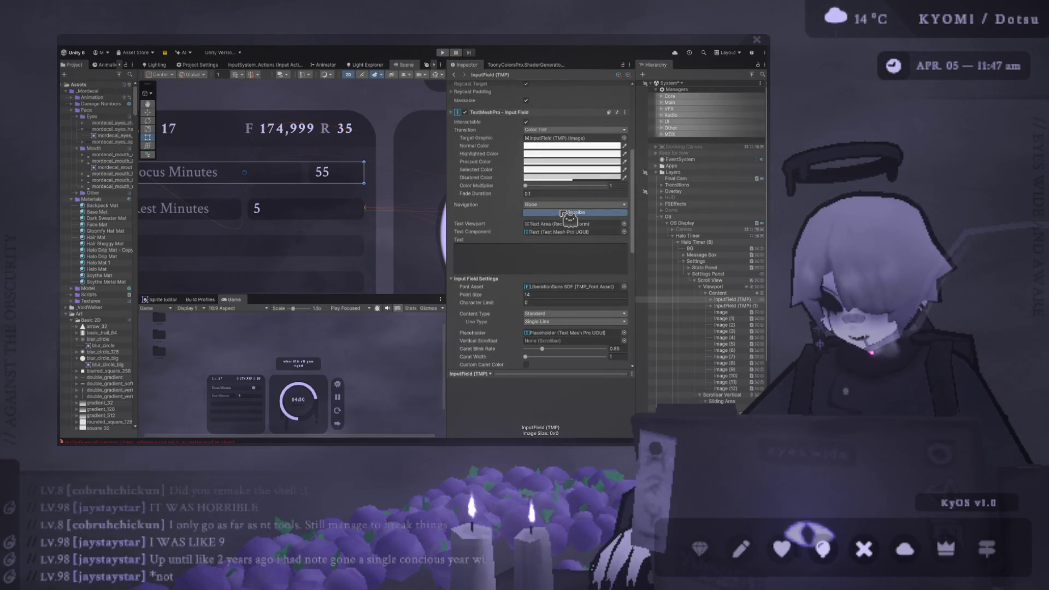
Step: Frame the input field in the Scene view with F and expand its child objects
key(f)
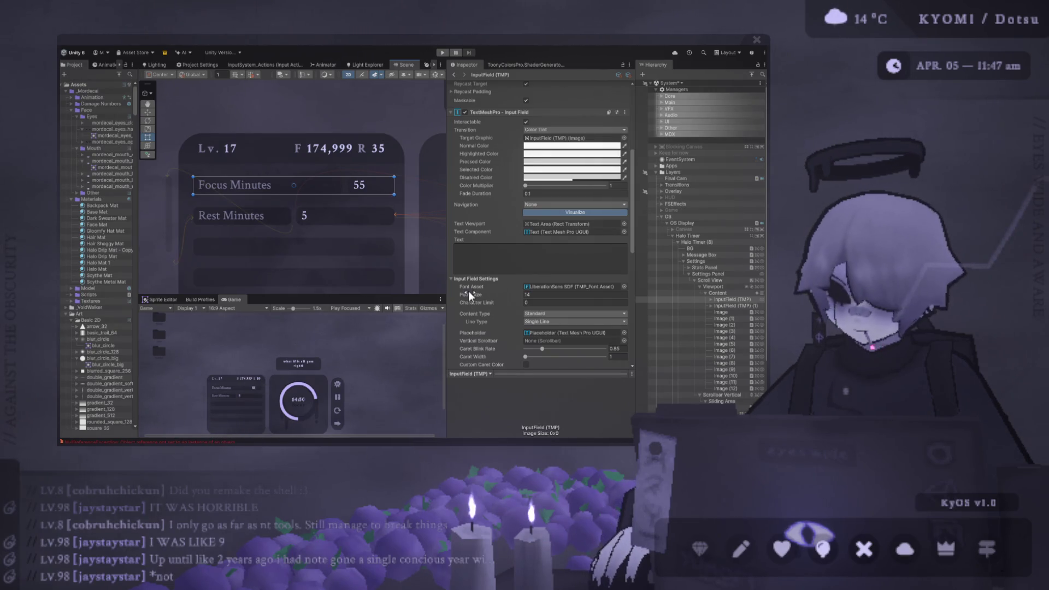
scroll(502, 247, down, 1)
scroll(501, 247, down, 2)
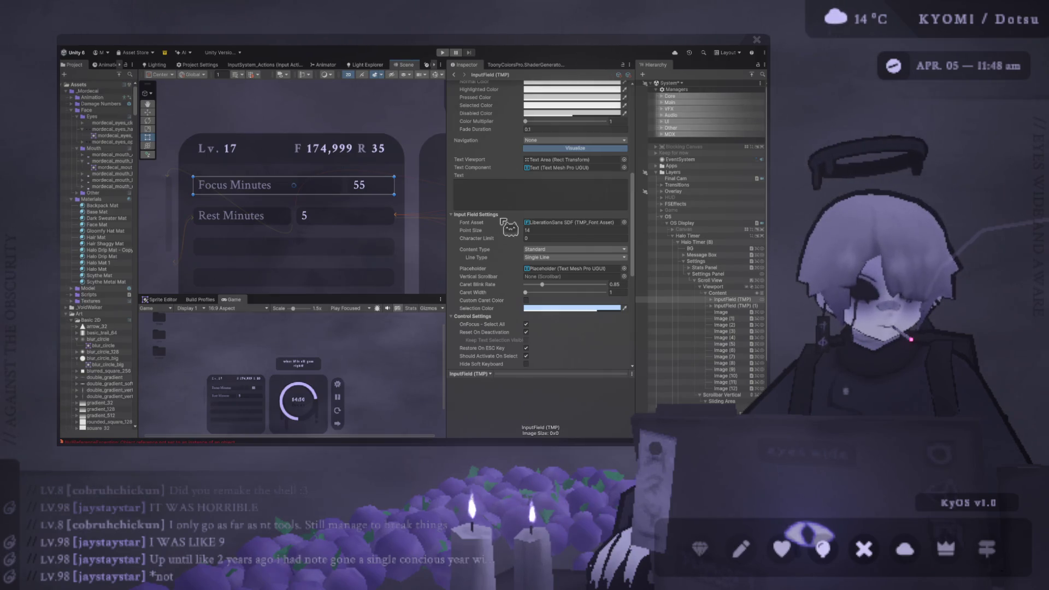
click(711, 299)
Step: Inspect the input field's Image, Text Area, Placeholder and Text children, undoing an accidental Text Area reparent
click(727, 306)
scroll(381, 164, up, 1)
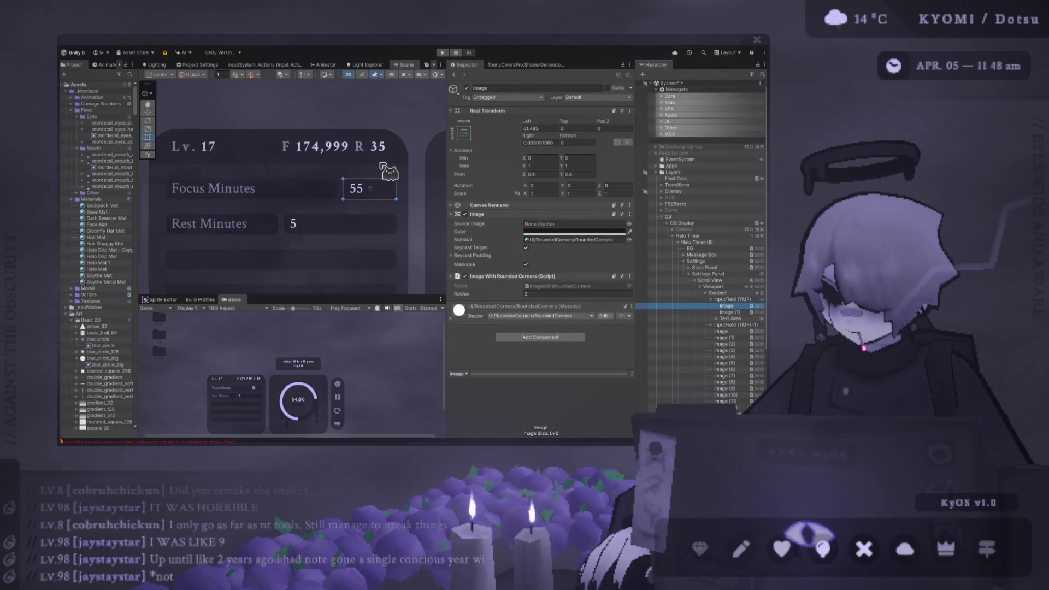
scroll(380, 164, up, 1)
drag(446, 246, 554, 246)
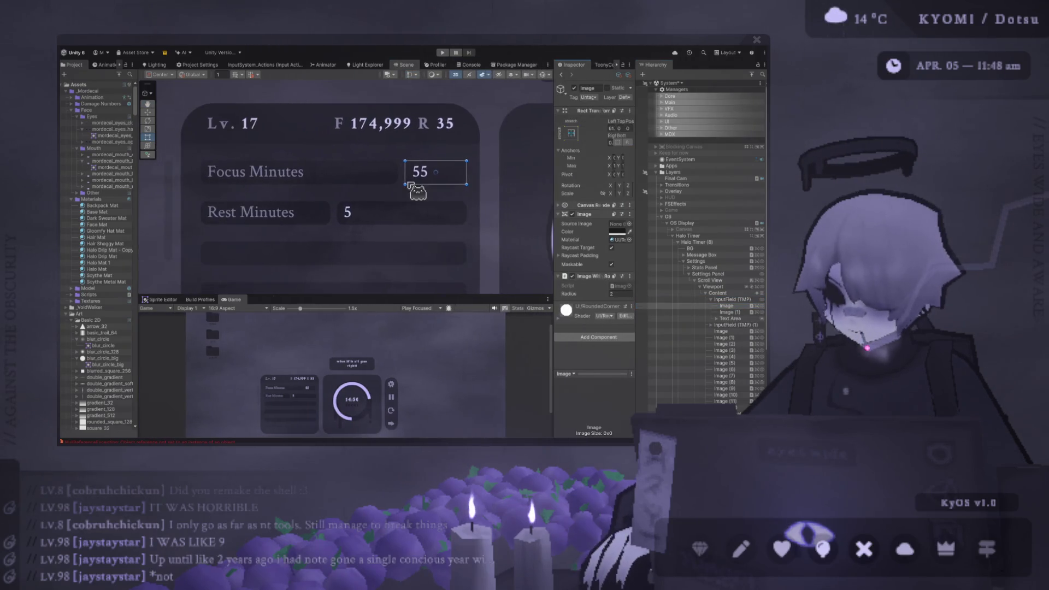
click(728, 319)
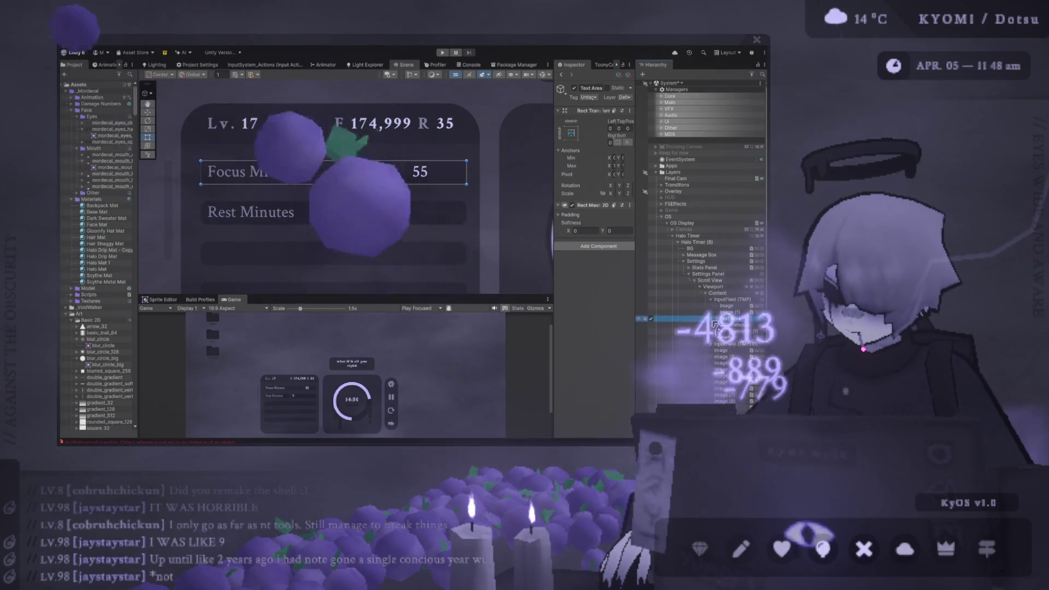
drag(731, 323, 653, 320)
key(ctrl+z)
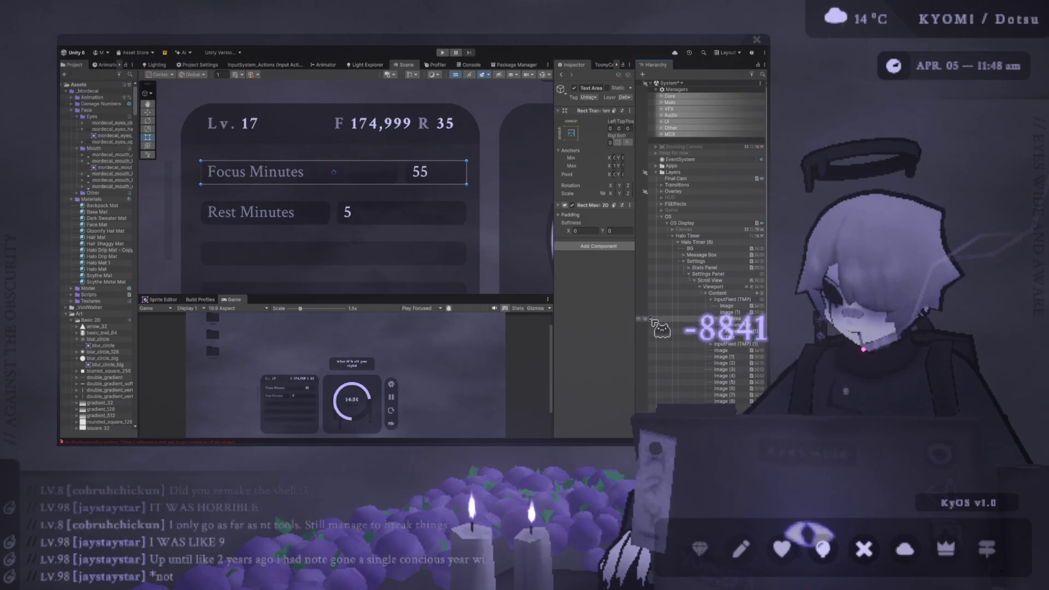
click(737, 326)
click(745, 338)
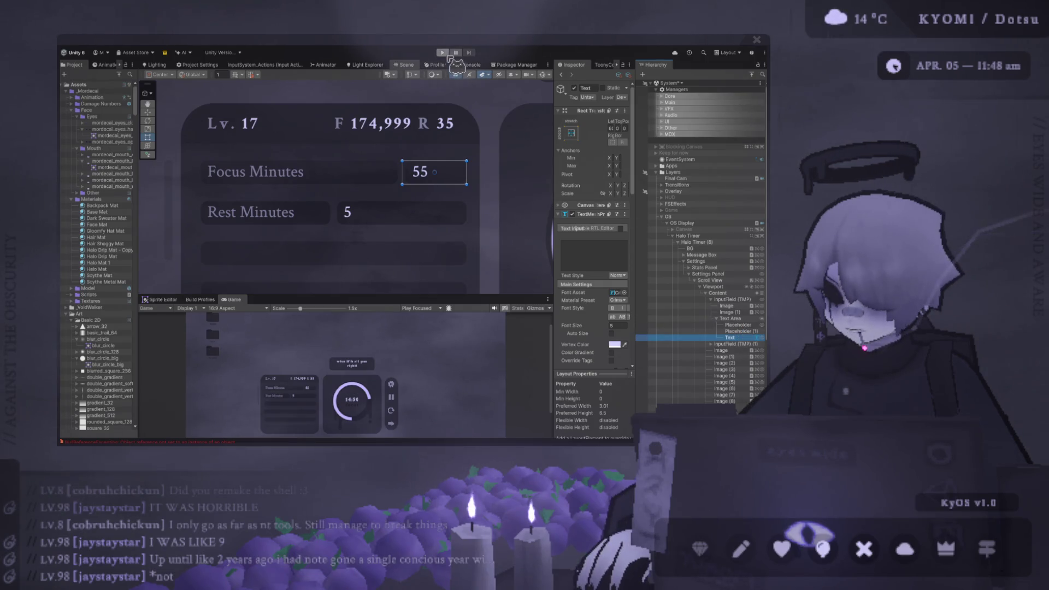
Step: Reselect the Focus Minutes input field and enter play mode
click(731, 299)
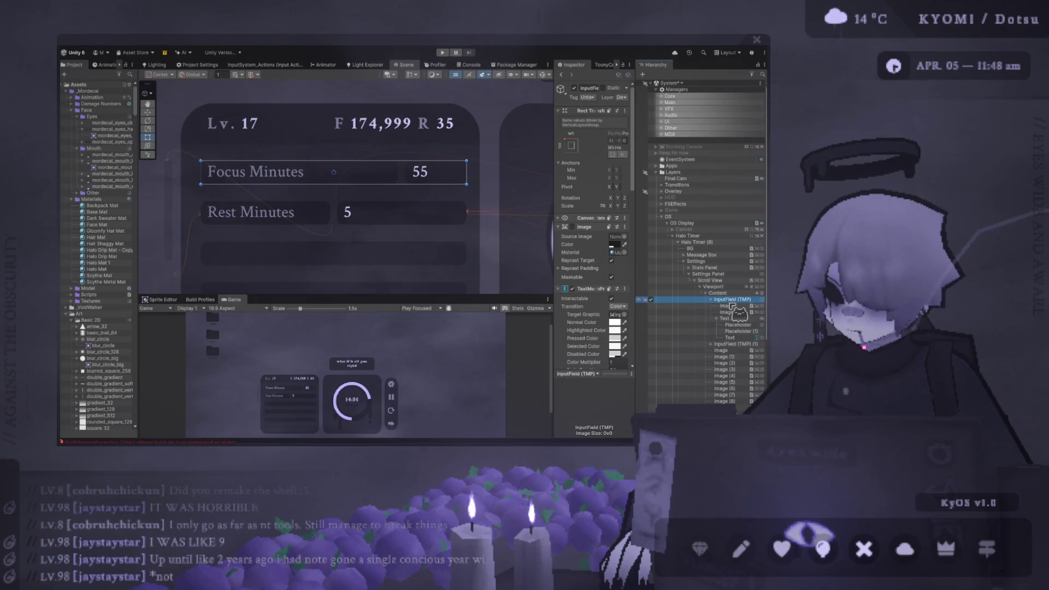
click(443, 53)
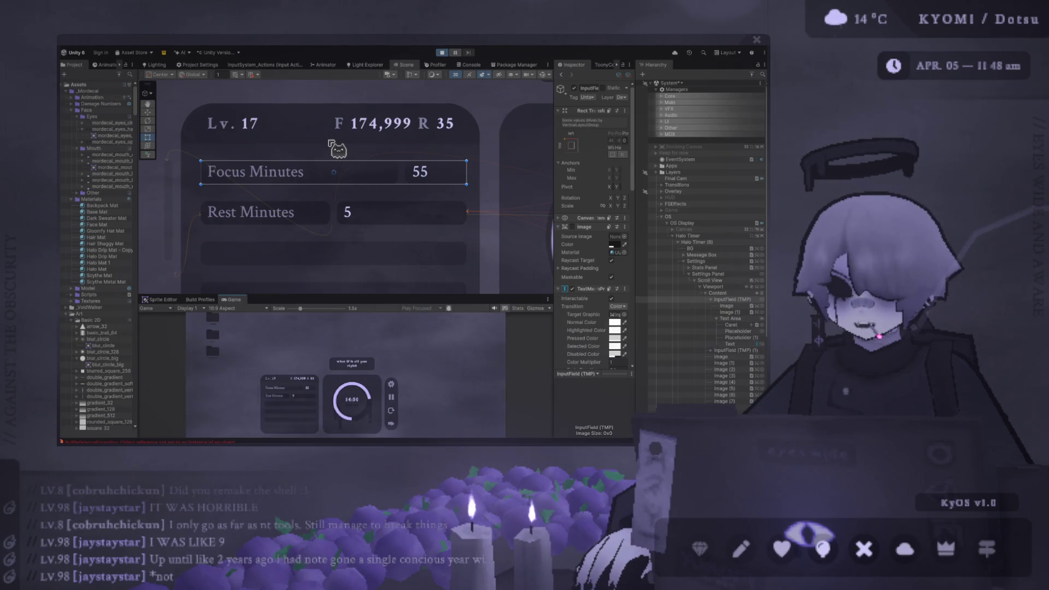
scroll(331, 144, down, 2)
scroll(331, 144, down, 4)
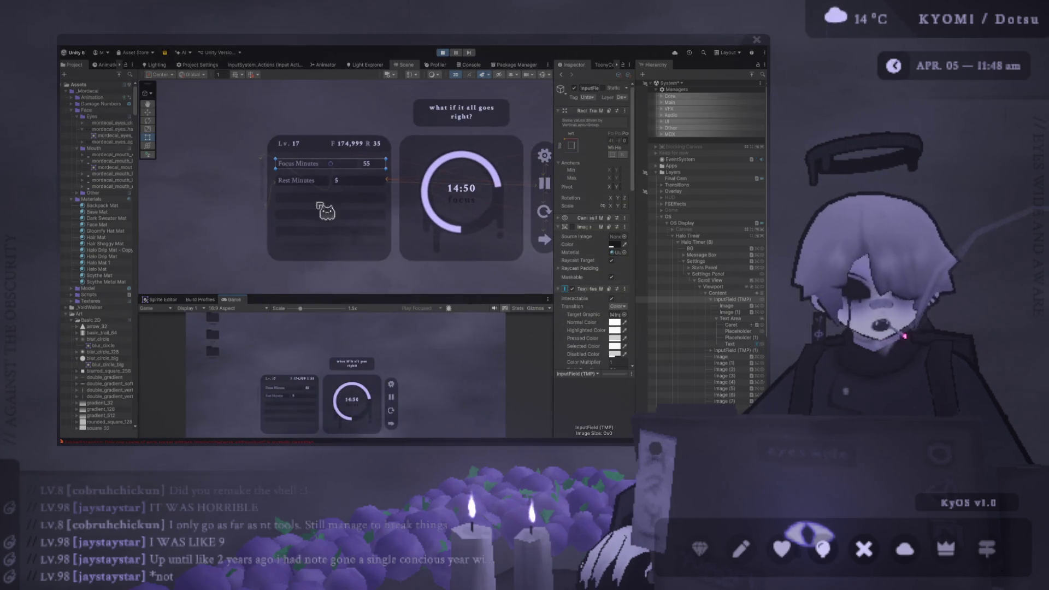
scroll(257, 224, up, 2)
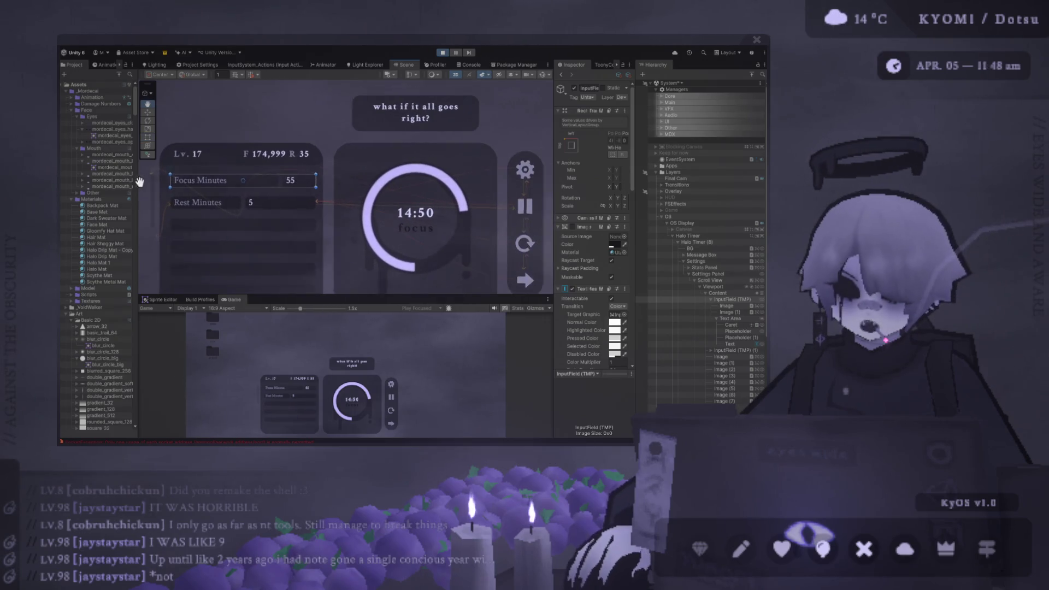
scroll(178, 164, down, 1)
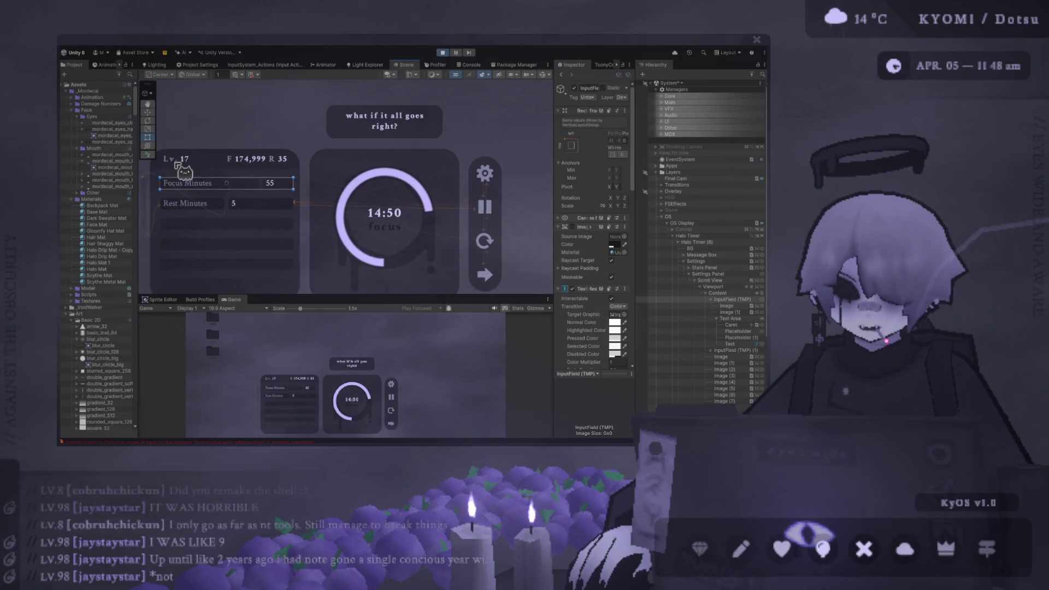
drag(372, 202, 316, 149)
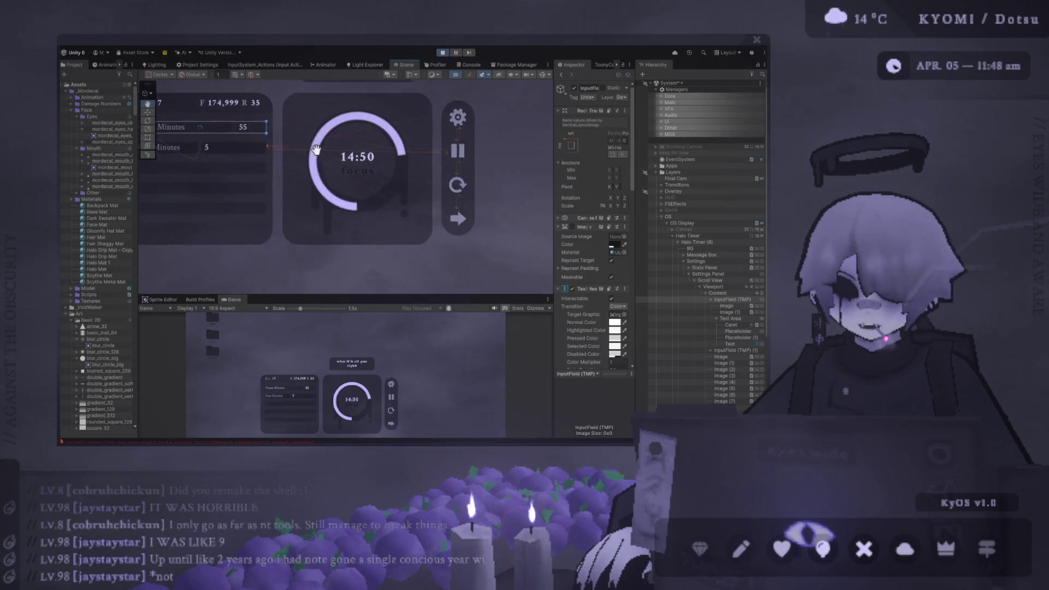
scroll(315, 148, down, 3)
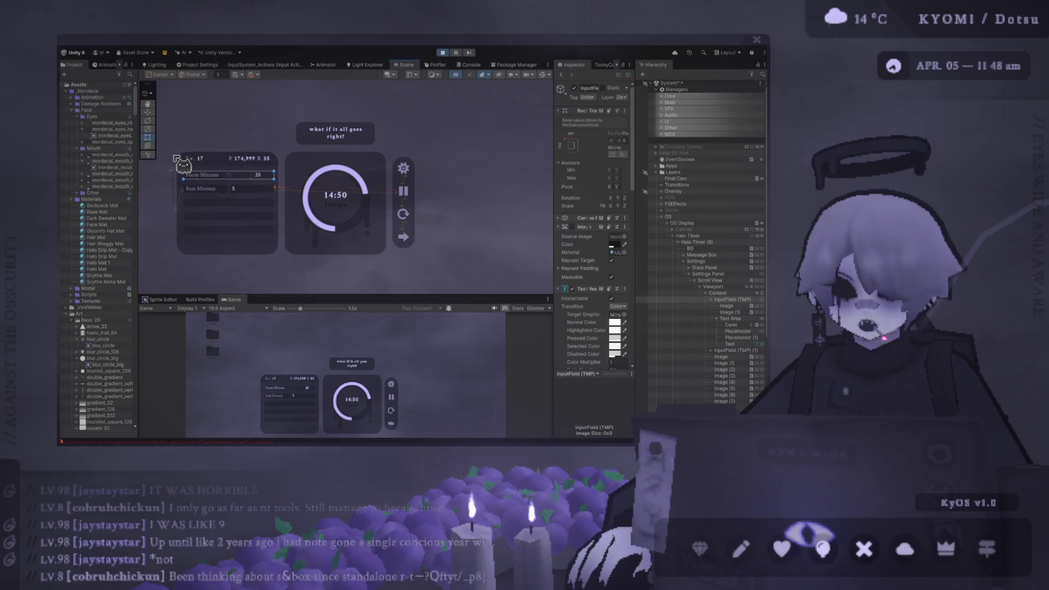
mouse_move(180, 140)
mouse_down()
mouse_move(287, 189)
mouse_move(284, 169)
mouse_up()
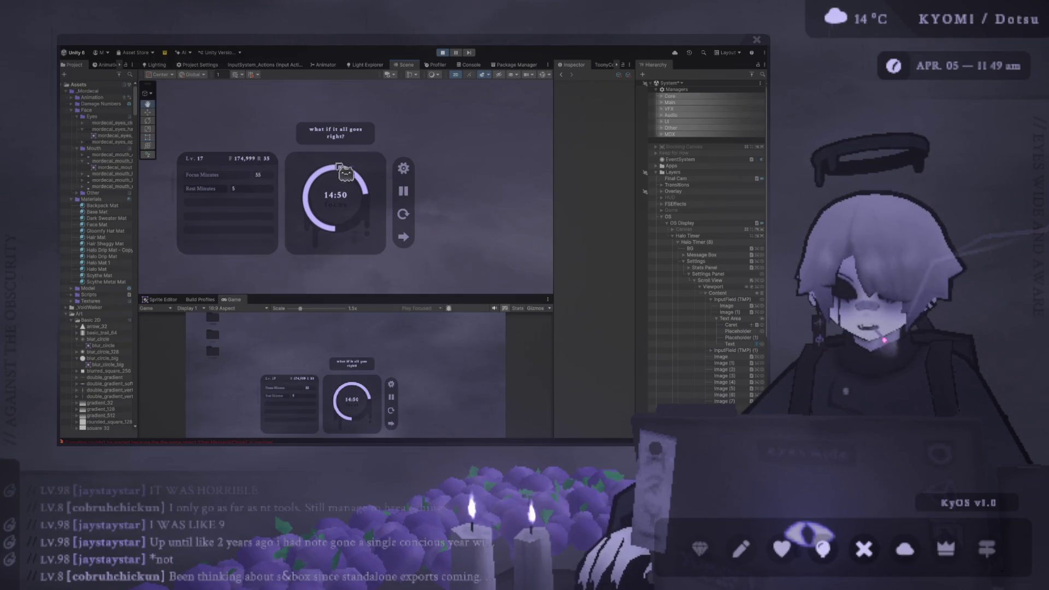
scroll(334, 180, up, 3)
scroll(280, 203, down, 1)
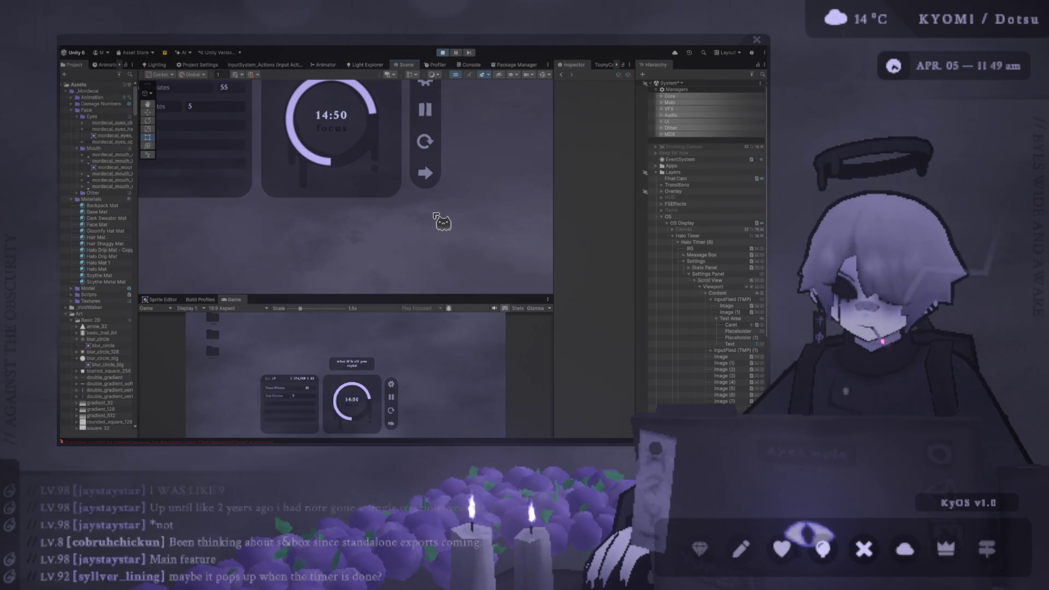
drag(422, 217, 412, 267)
scroll(410, 268, down, 1)
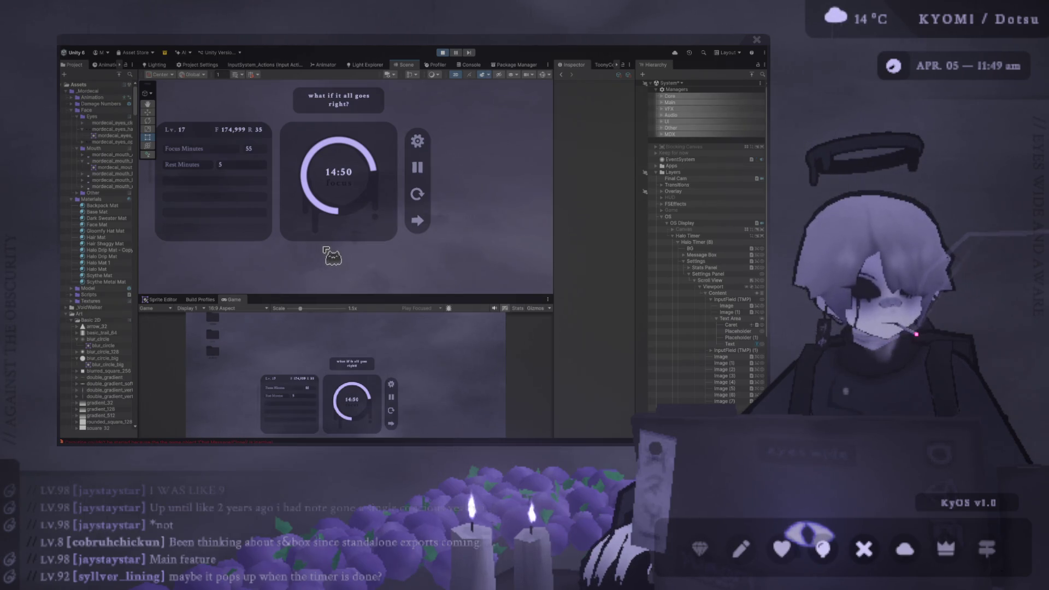
mouse_move(325, 250)
mouse_down()
mouse_move(293, 246)
mouse_move(306, 255)
mouse_move(288, 241)
mouse_up()
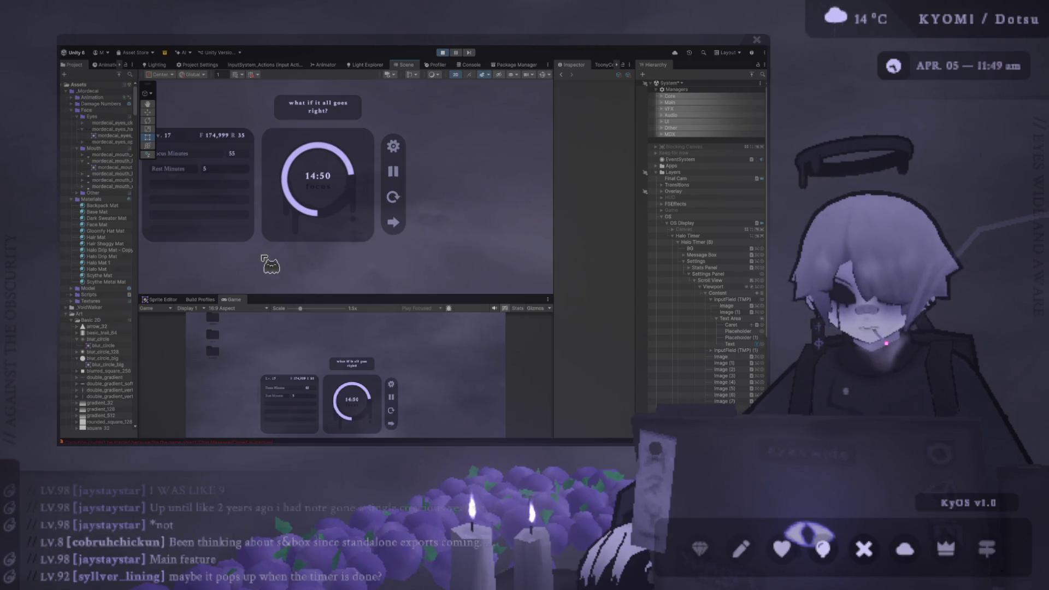
mouse_move(263, 253)
mouse_down()
mouse_move(340, 262)
mouse_move(445, 301)
mouse_move(438, 295)
mouse_up()
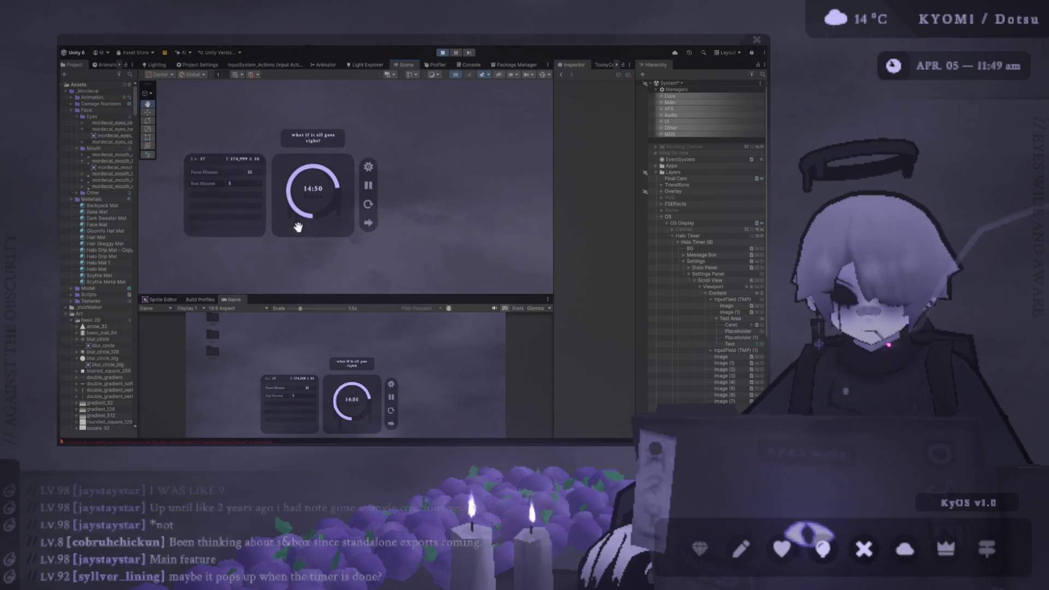
scroll(298, 252, up, 3)
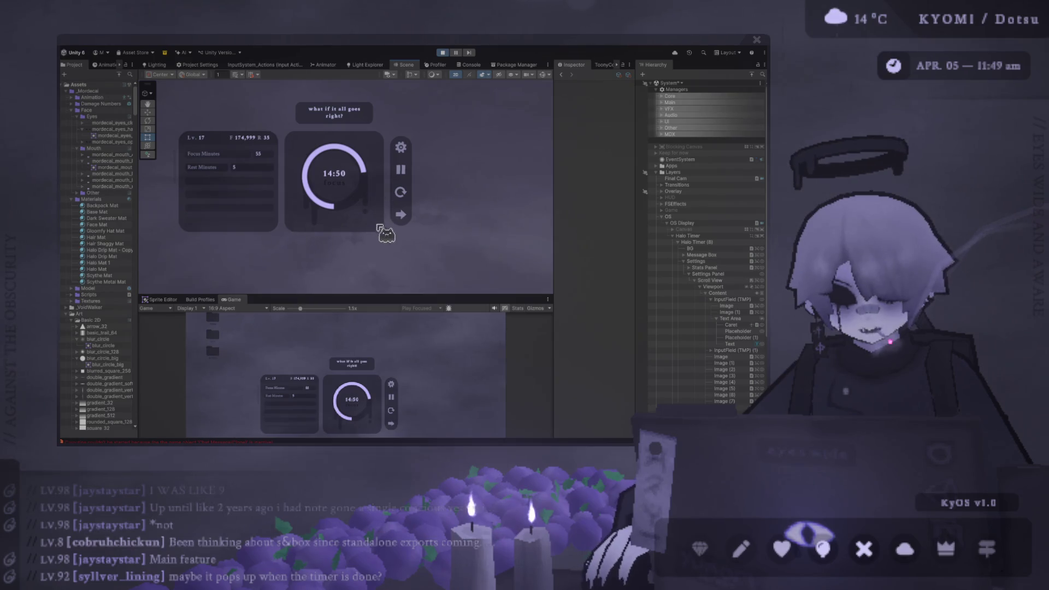
click(731, 312)
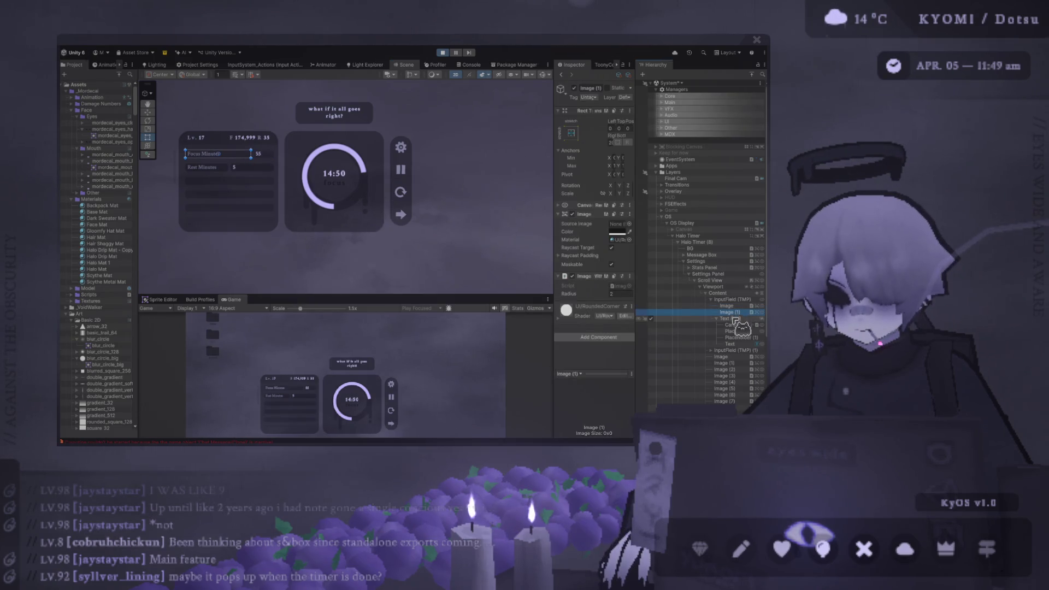
Step: Select the Content object under Settings Panel > Scroll View > Viewport, then enlarge the Game view
click(732, 299)
click(732, 294)
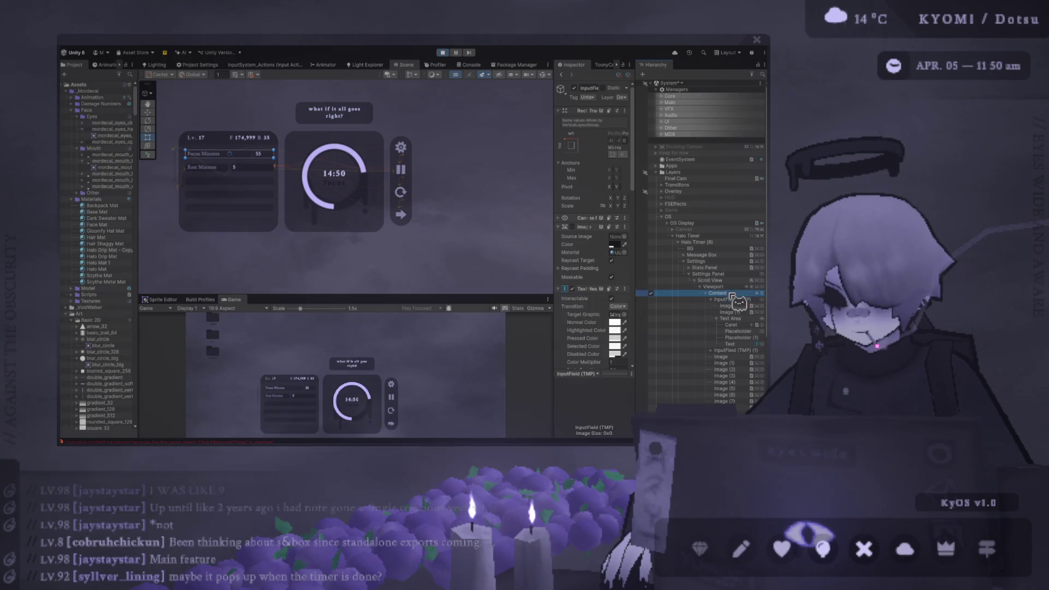
click(689, 273)
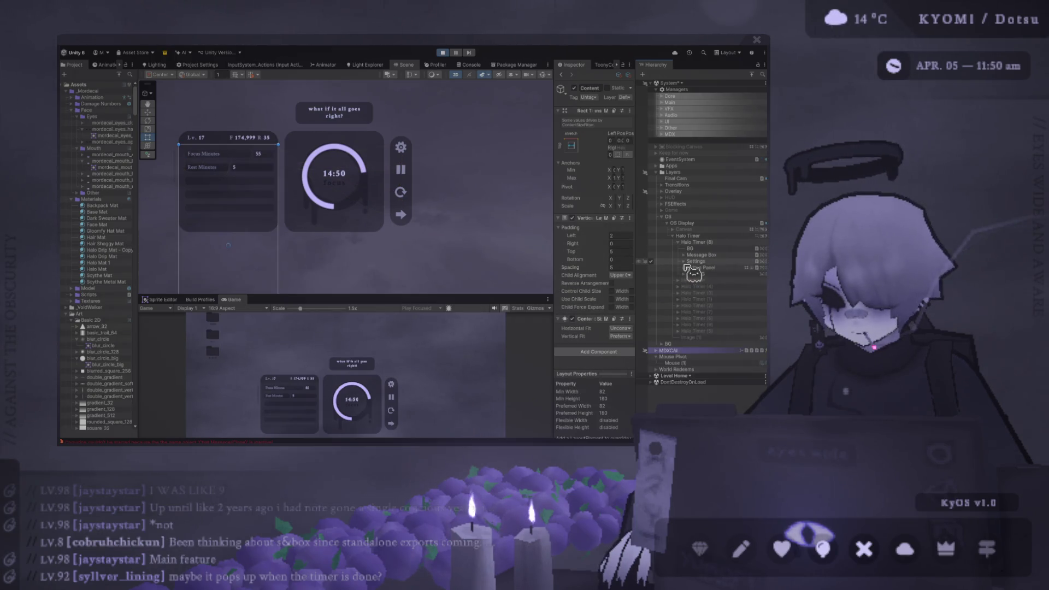
click(689, 273)
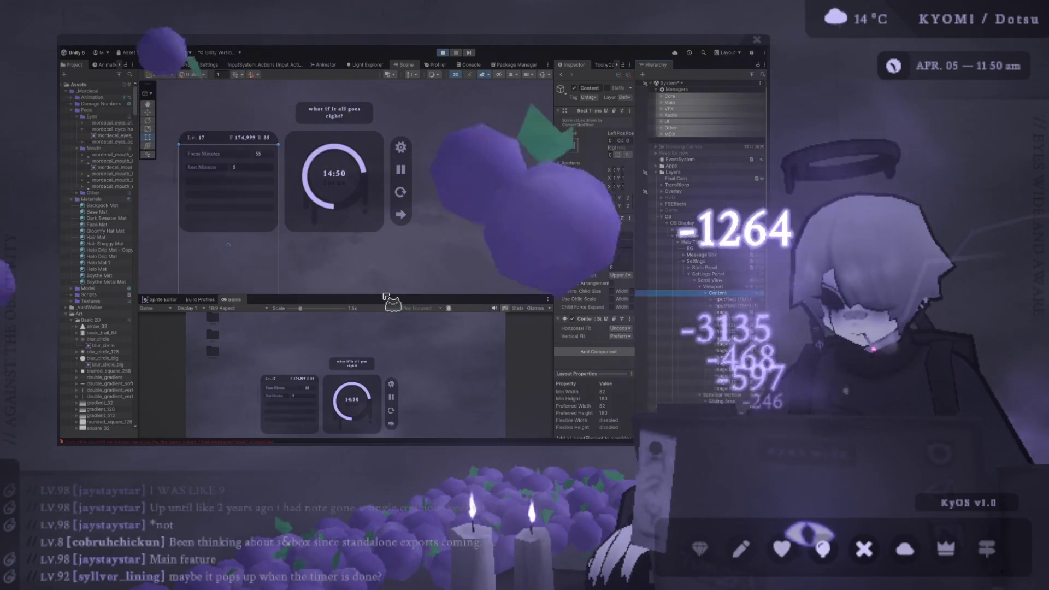
mouse_move(385, 296)
mouse_down()
mouse_move(290, 174)
mouse_move(291, 148)
mouse_up()
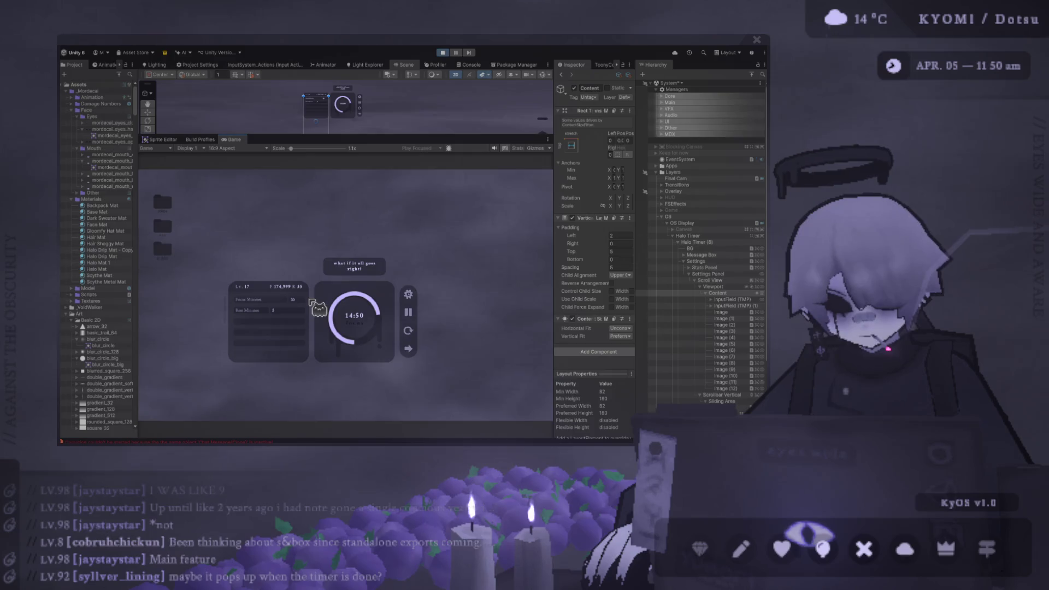
Step: Enter 'sdf' in Focus Minutes, 'ad' and 133125 in Rest Minutes, confirming letters are rejected, then stop playing
text(sdf)
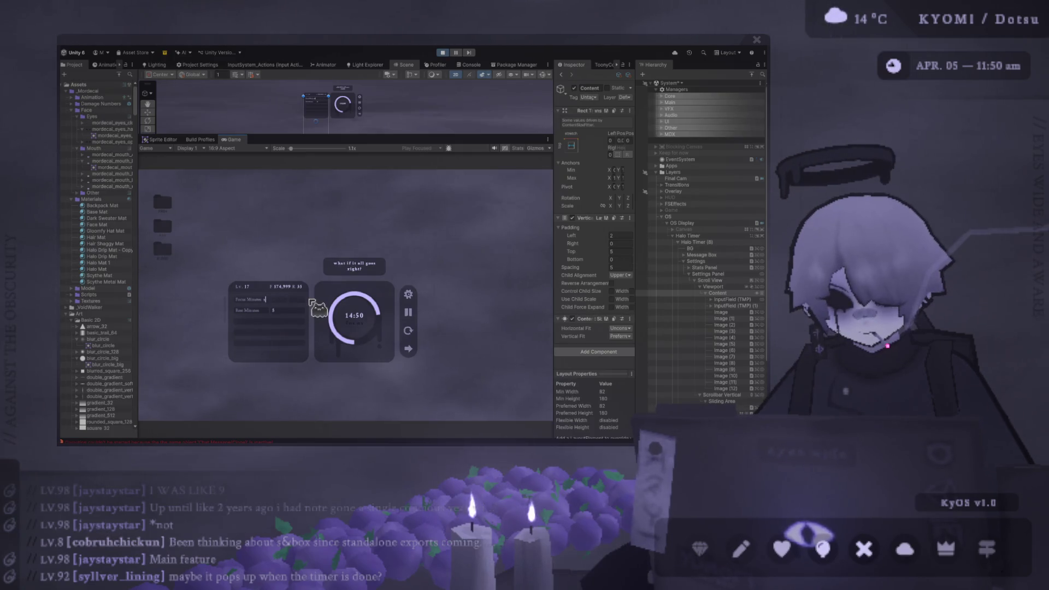
key(Return)
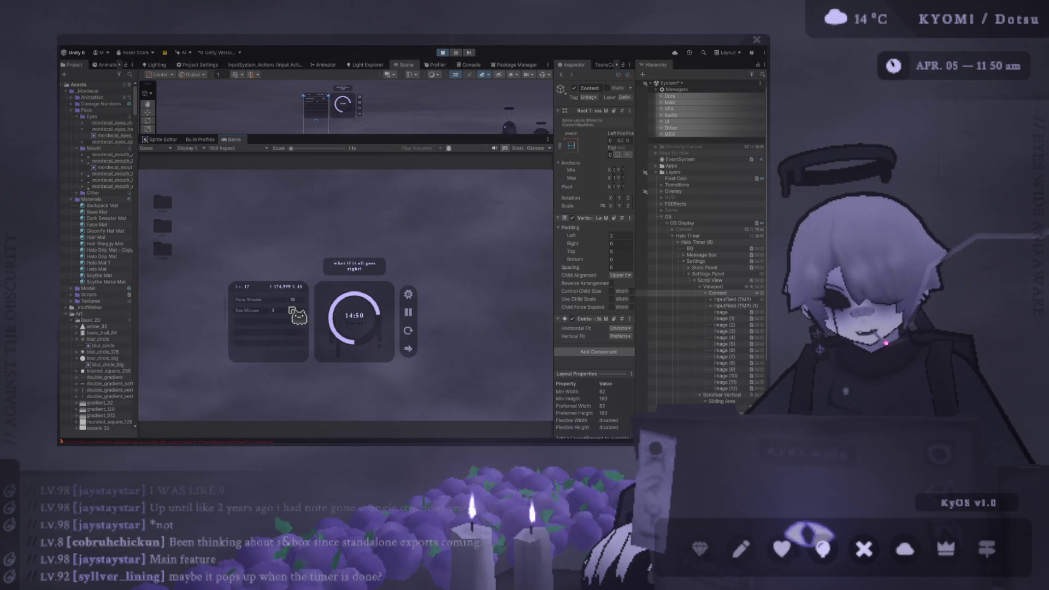
click(286, 310)
text(ad)
key(Return)
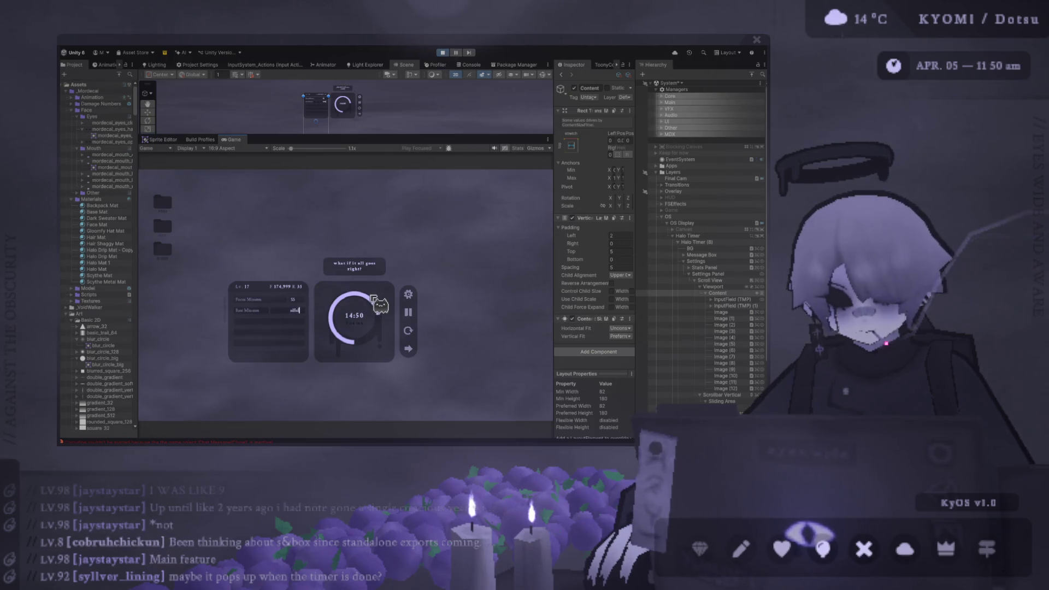
text(133125)
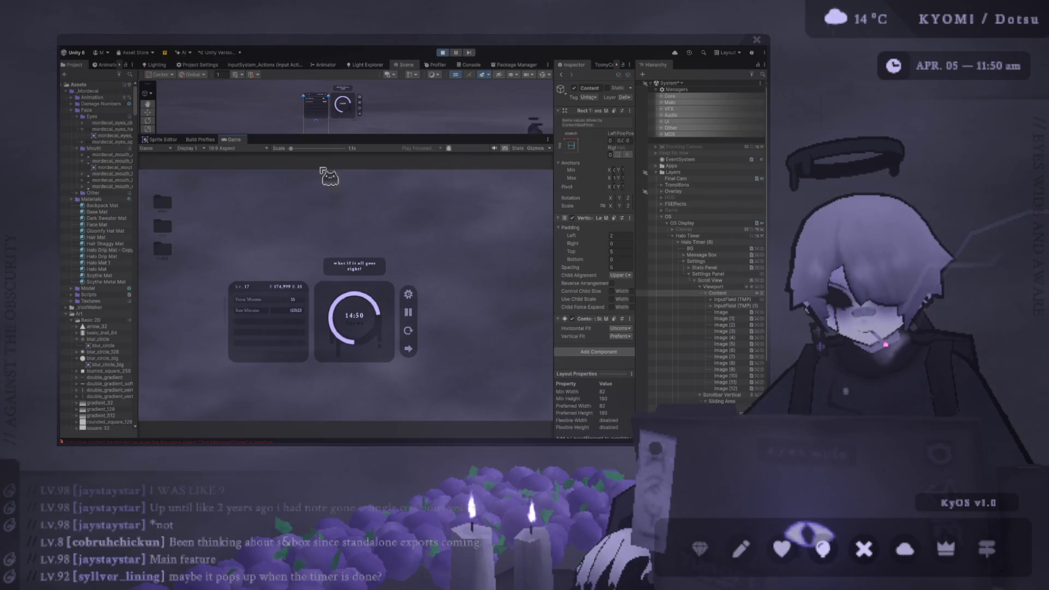
click(442, 53)
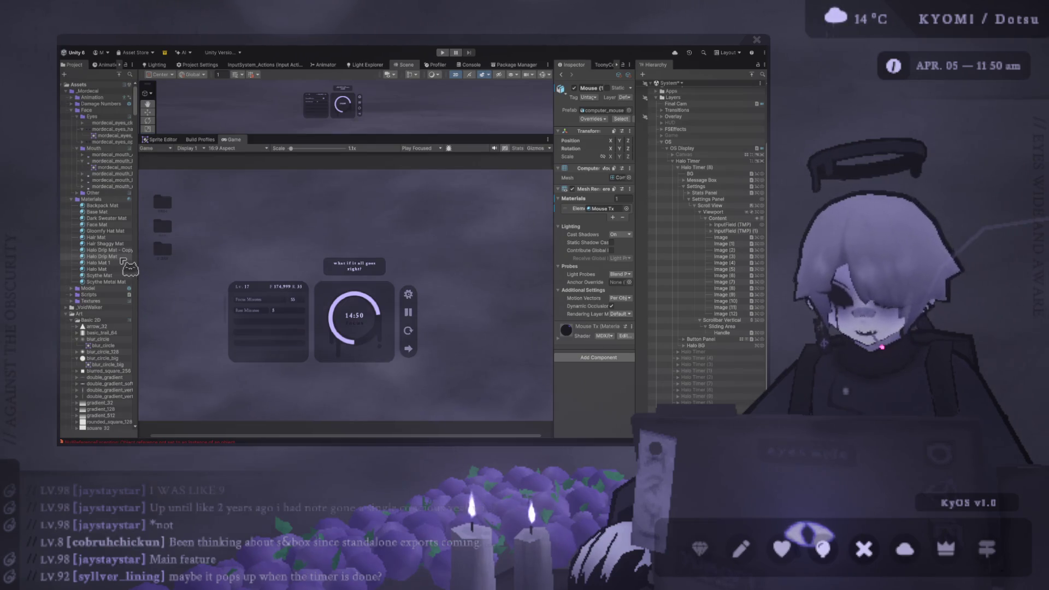
scroll(360, 210, up, 1)
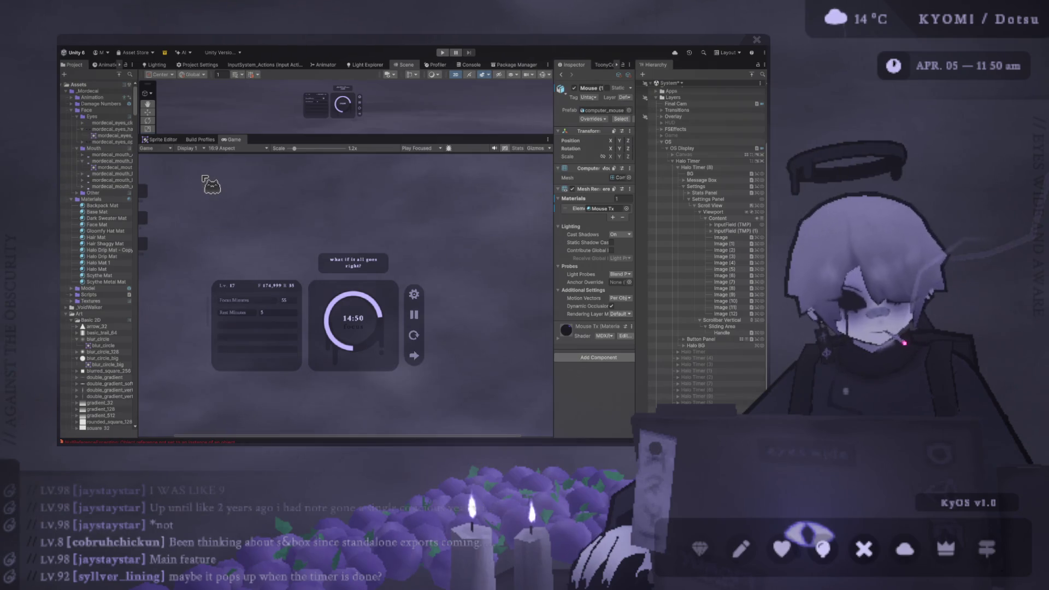
scroll(280, 242, up, 1)
drag(281, 242, 292, 220)
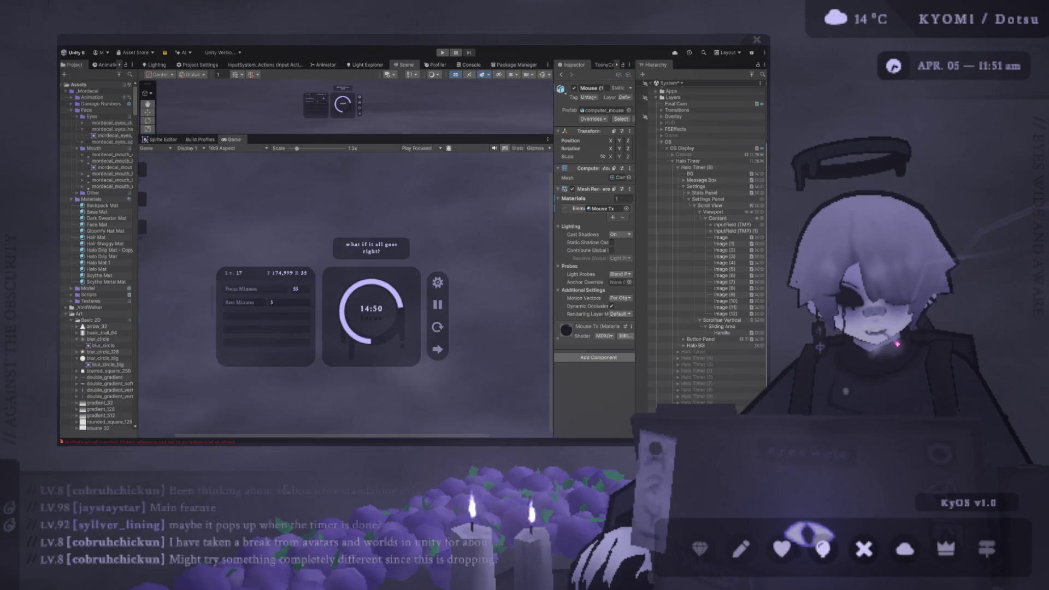
scroll(372, 210, up, 2)
scroll(372, 209, up, 1)
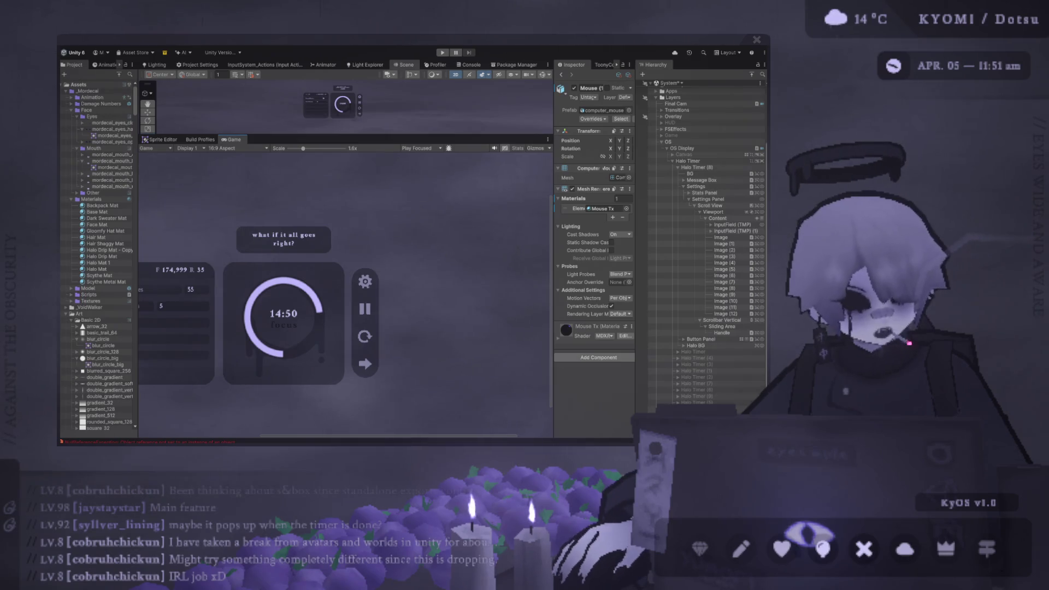
scroll(246, 236, down, 2)
mouse_move(246, 236)
mouse_down()
mouse_move(339, 208)
mouse_move(348, 194)
mouse_up()
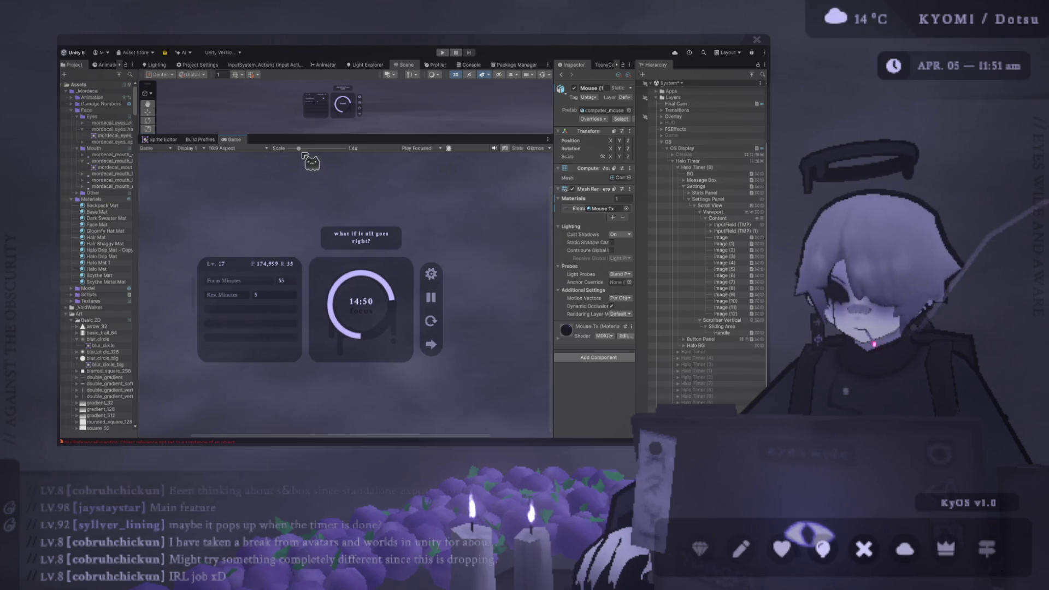
mouse_move(301, 153)
mouse_down()
mouse_move(290, 158)
mouse_move(302, 155)
mouse_up()
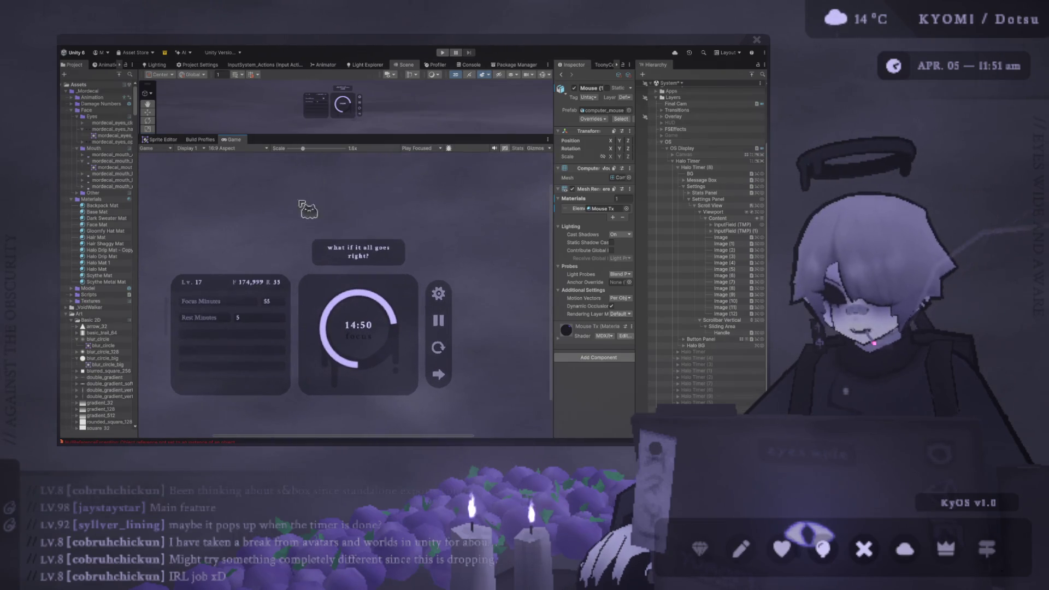
mouse_move(304, 206)
mouse_down()
mouse_move(332, 194)
mouse_move(289, 195)
mouse_up()
scroll(318, 168, up, 2)
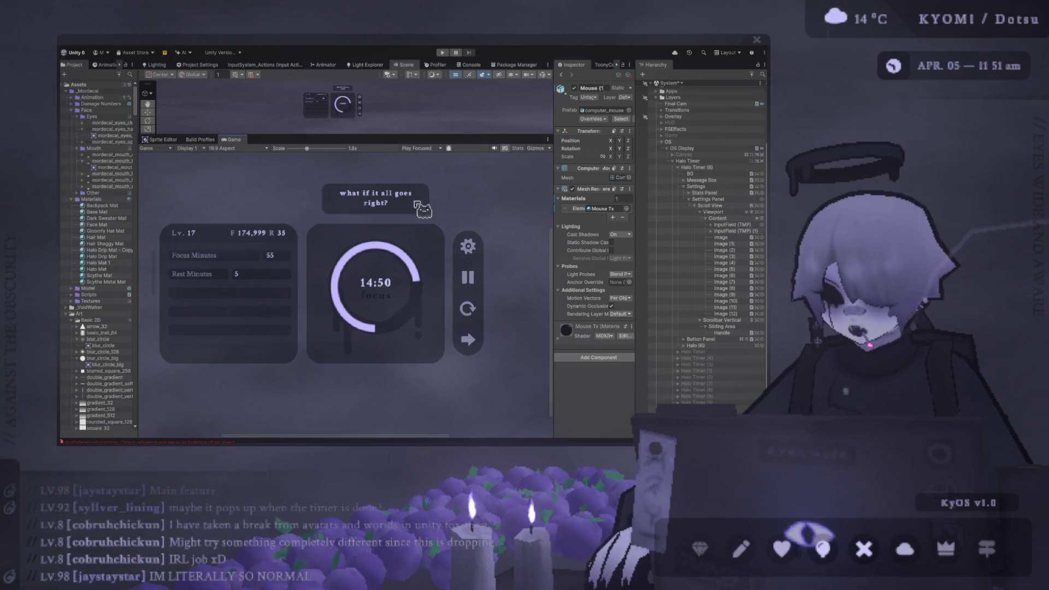
click(720, 238)
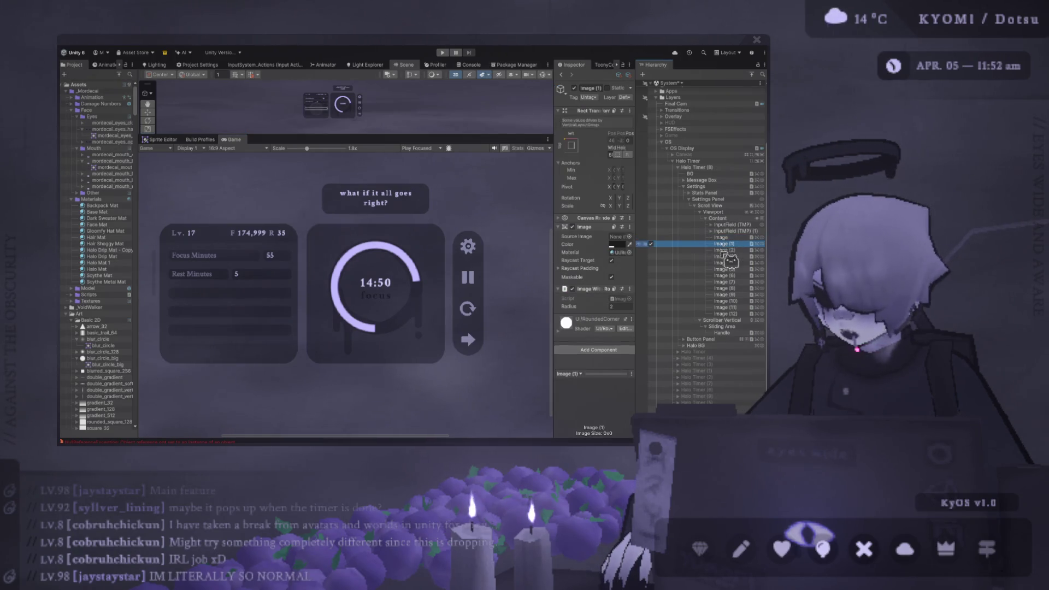
Step: Deactivate the Rest Minutes field, InputField (TMP) (1), under Content
click(730, 225)
click(705, 218)
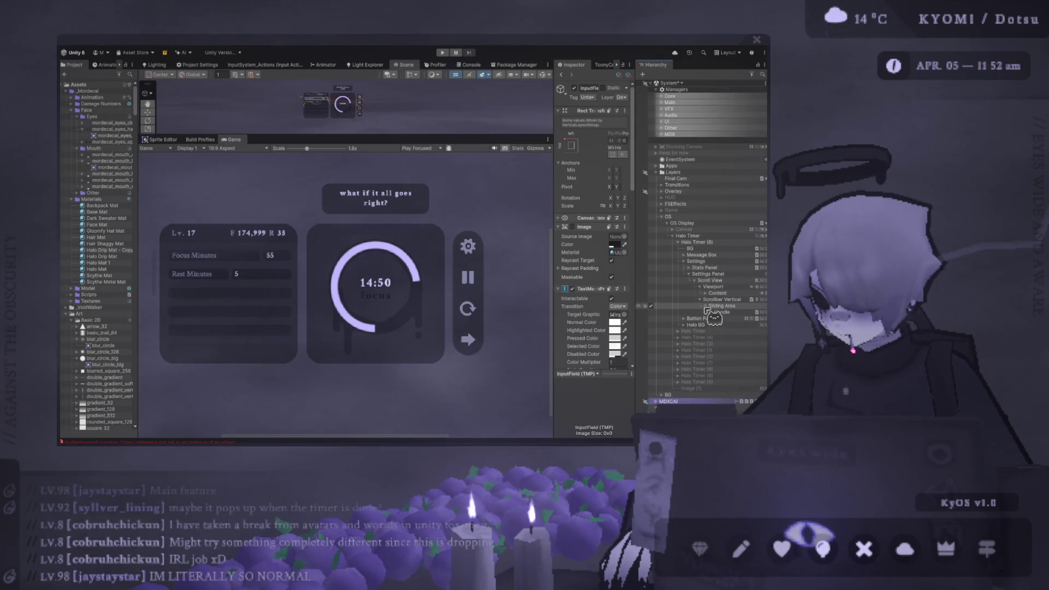
click(706, 306)
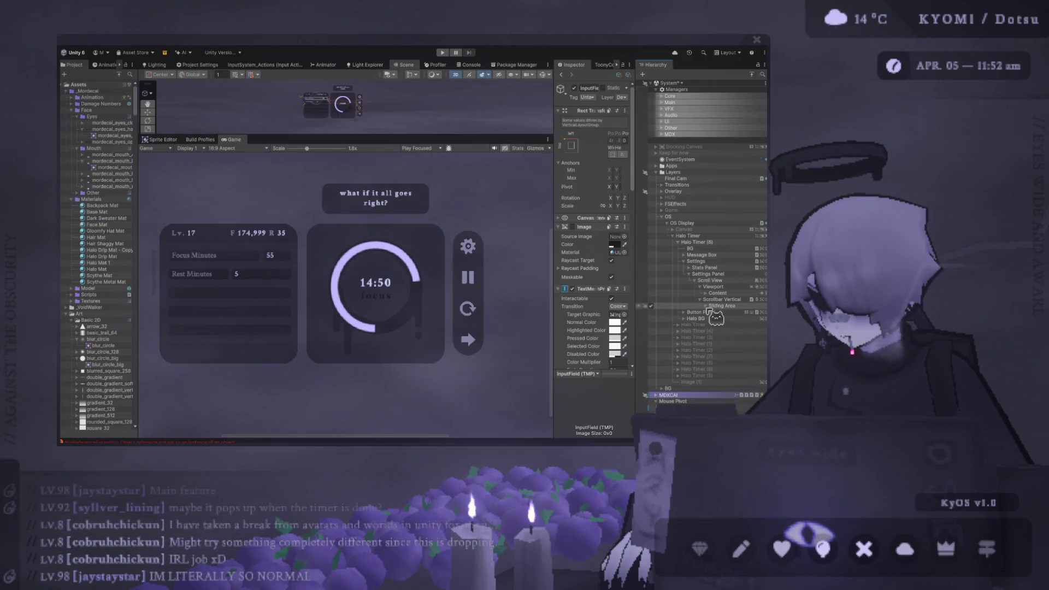
click(705, 293)
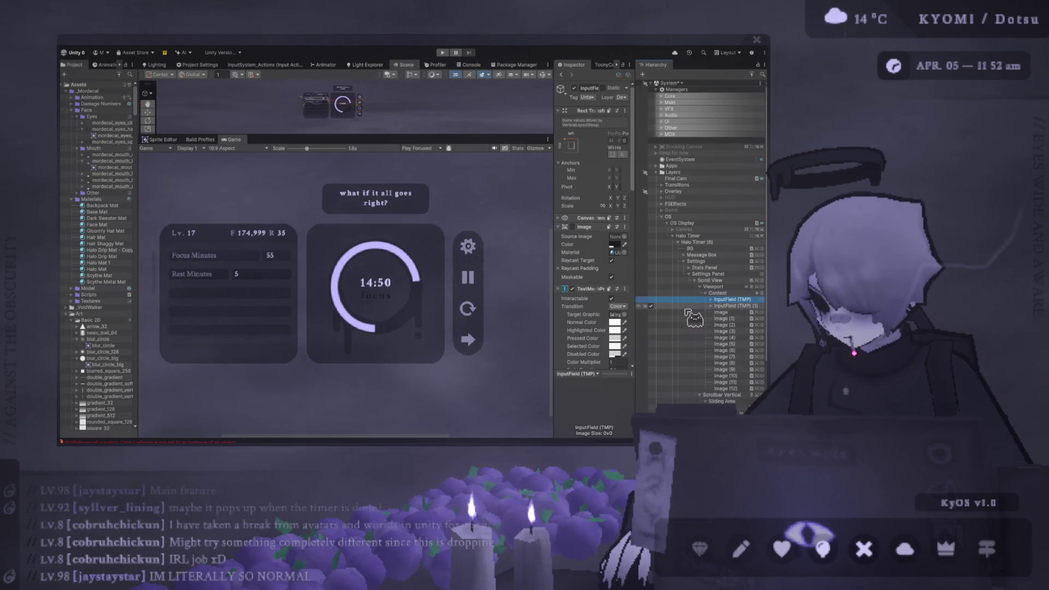
click(651, 306)
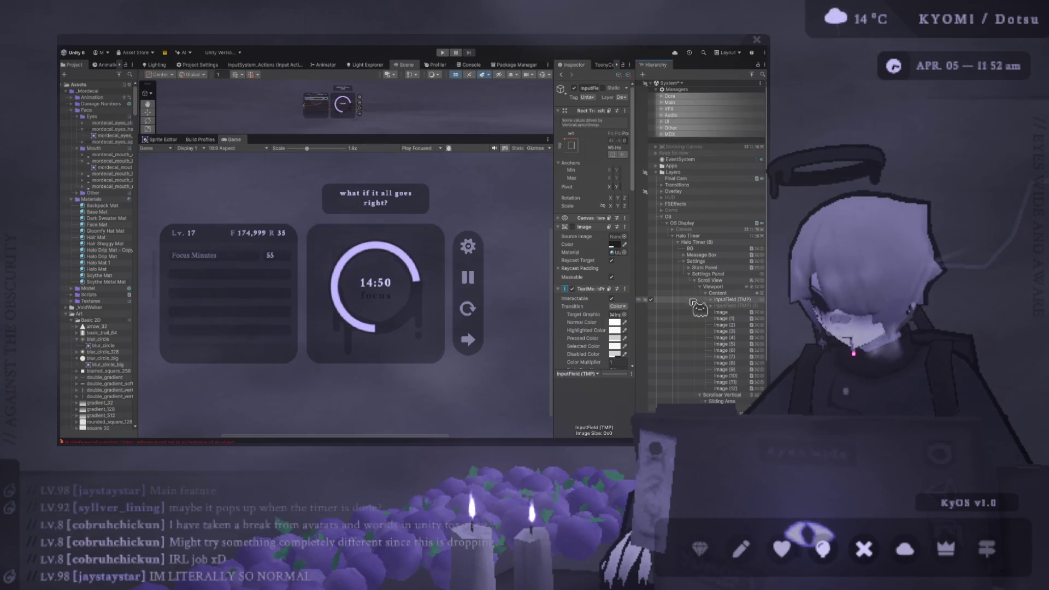
Step: Collapse the Settings Panel and Settings branches and enlarge the Scene view
click(688, 268)
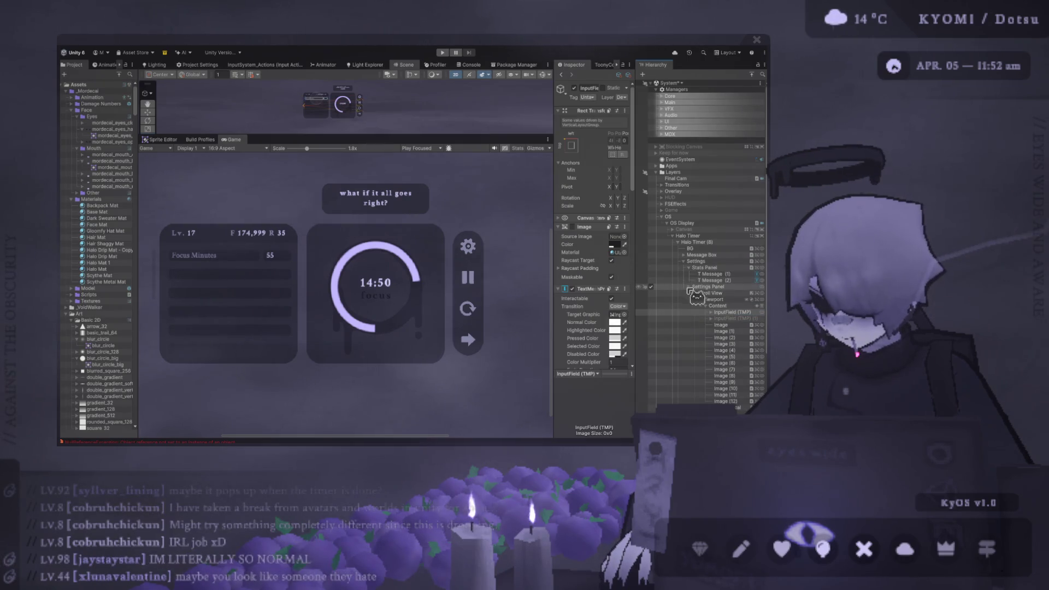
click(689, 287)
click(683, 261)
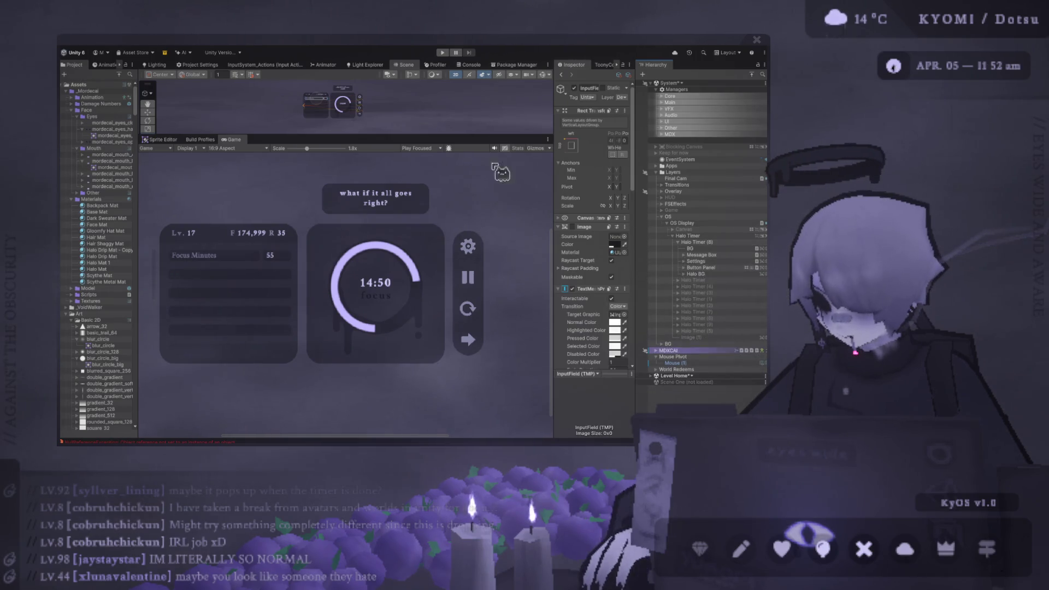
drag(430, 133, 430, 378)
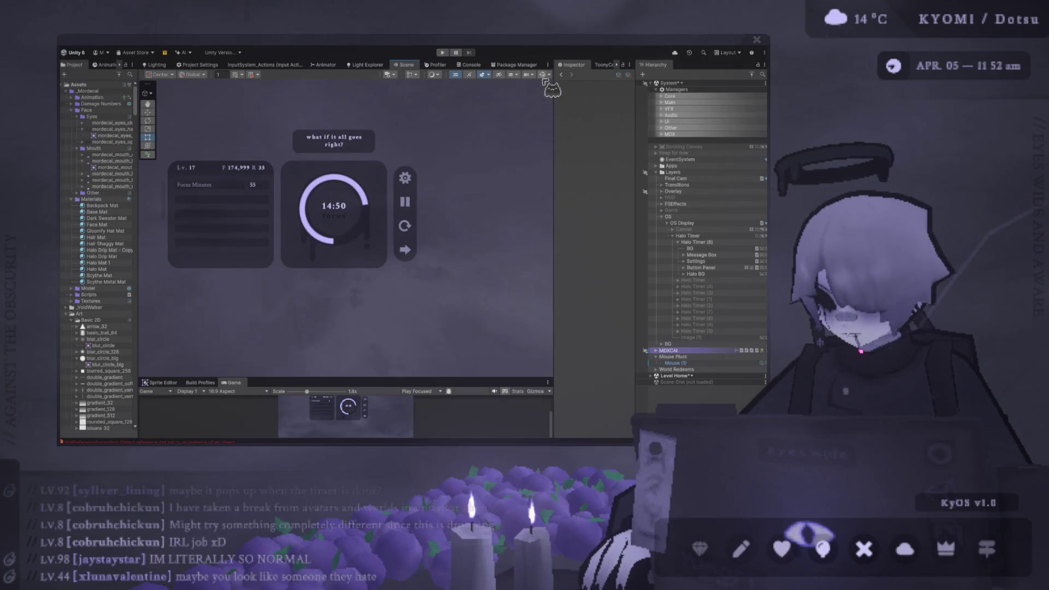
Step: Duplicate the timer's BG background panel with Ctrl+D, creating BG (1)
click(365, 176)
key(ctrl+d)
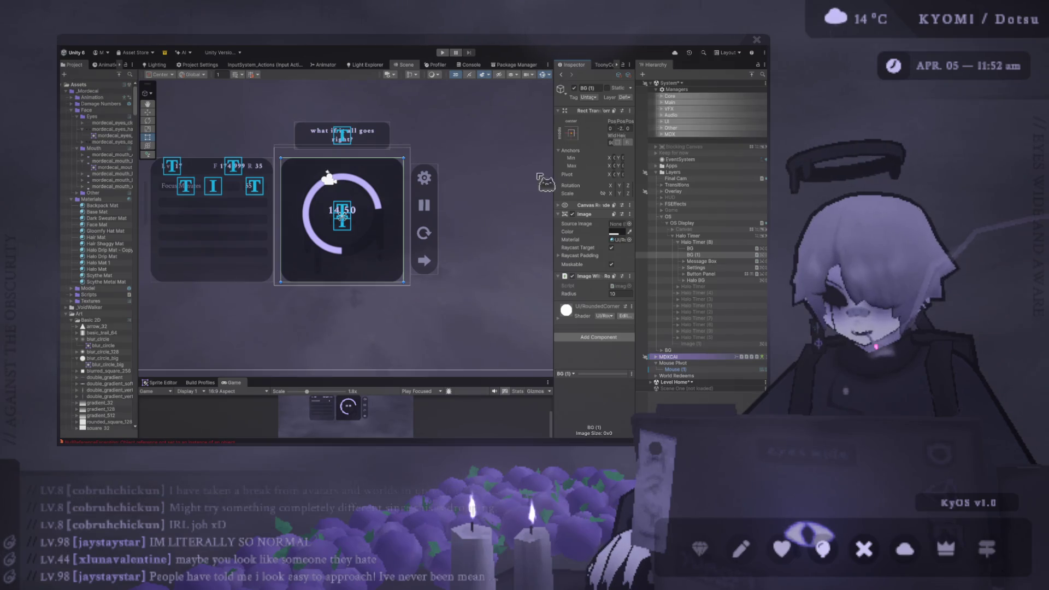
mouse_move(555, 157)
mouse_down()
mouse_move(484, 157)
mouse_move(507, 157)
mouse_up()
Step: Move BG (1) below the timer to Pos Y -98 and deactivate it
drag(367, 189, 372, 330)
scroll(328, 246, down, 3)
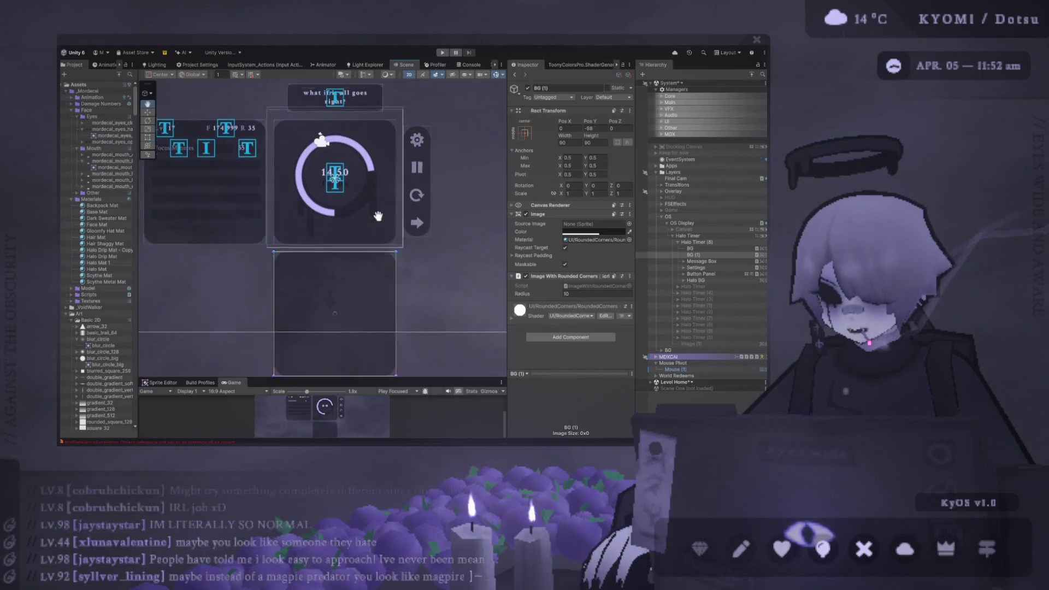
drag(415, 377, 416, 140)
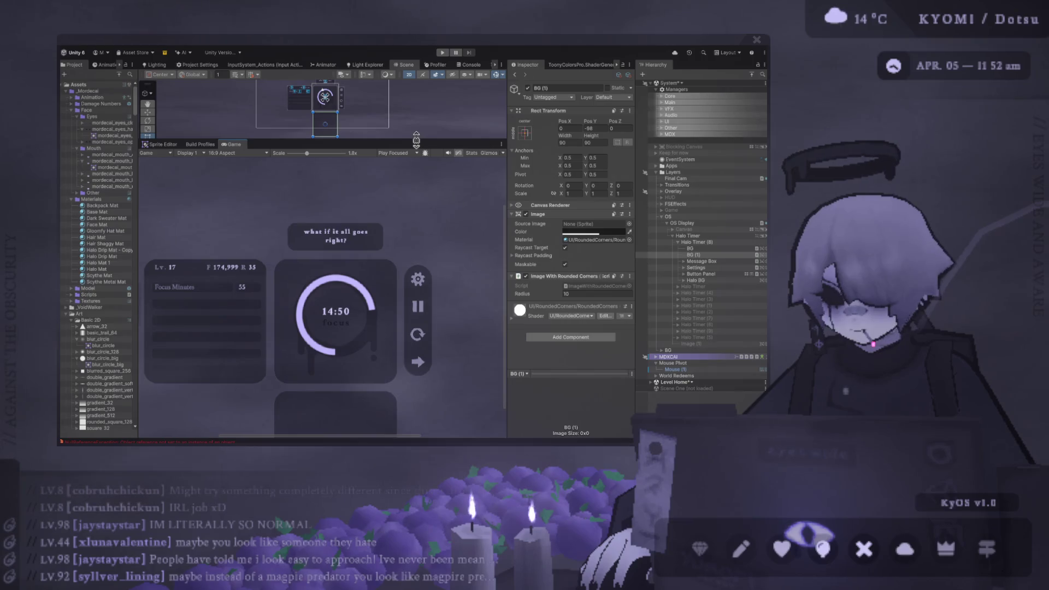
scroll(362, 328, down, 4)
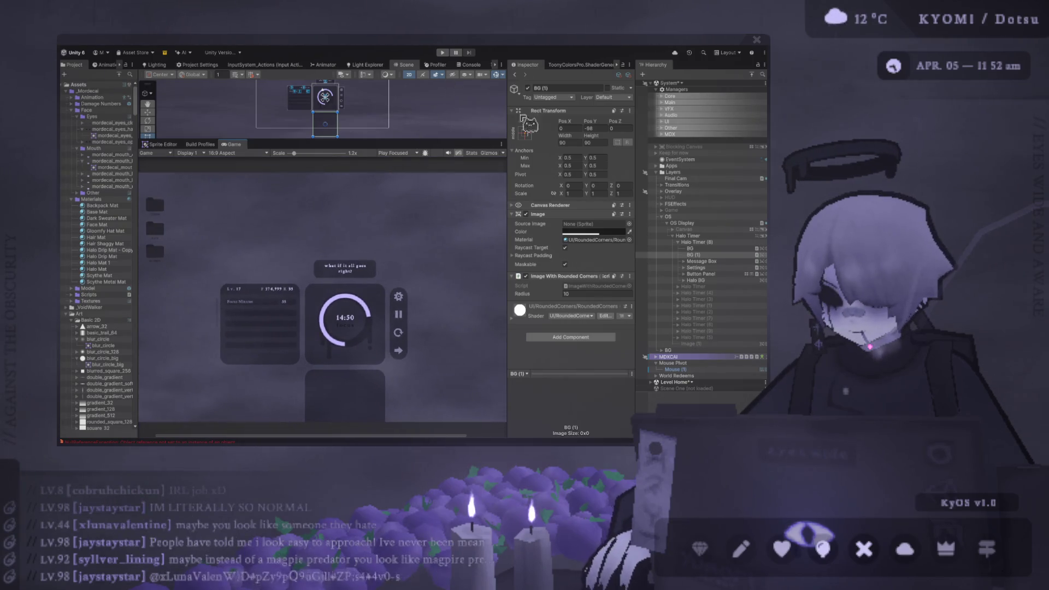
click(528, 88)
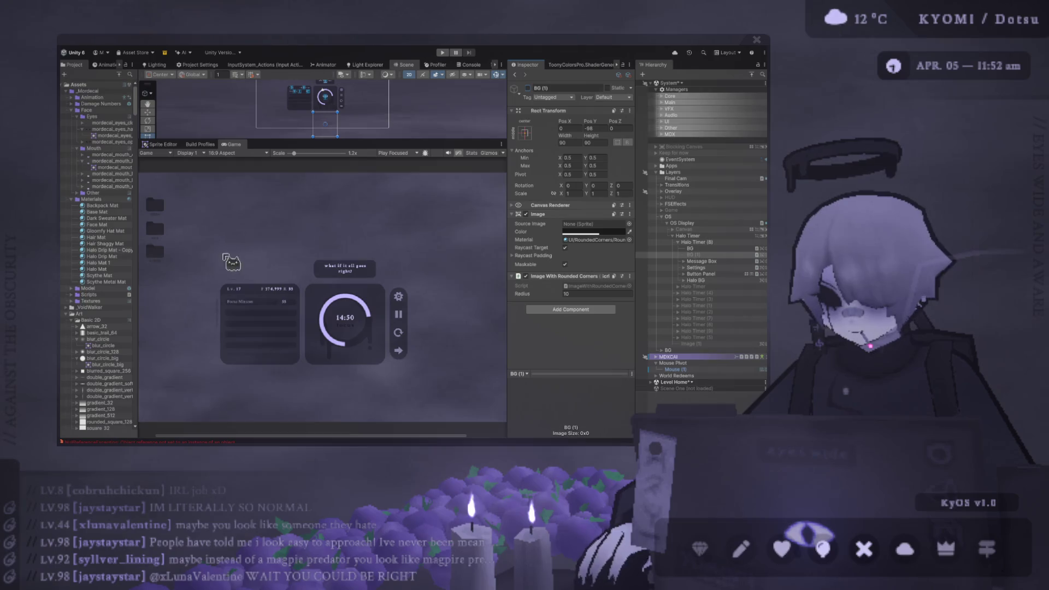